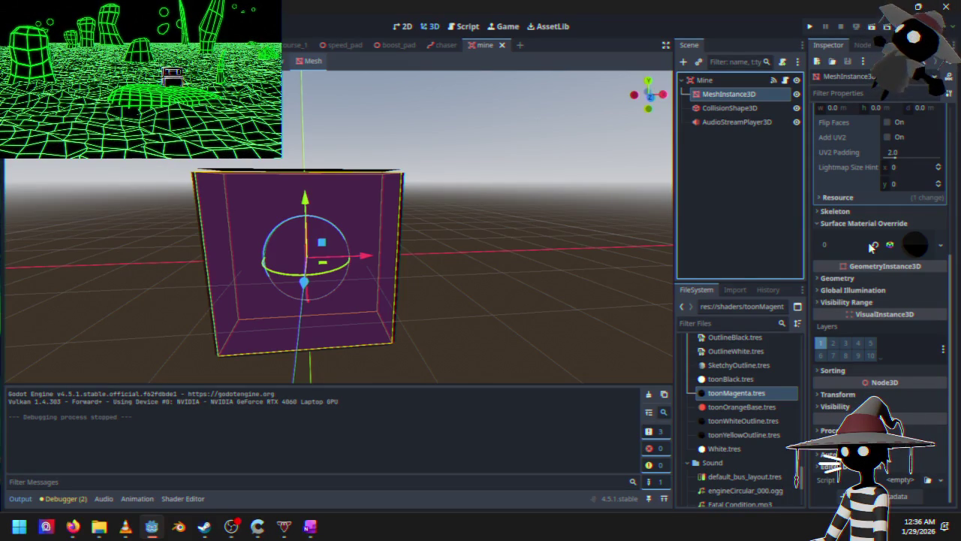
Expand the mine's Surface Material Override settings, then launch the game for a playtest.
left_click(913, 247)
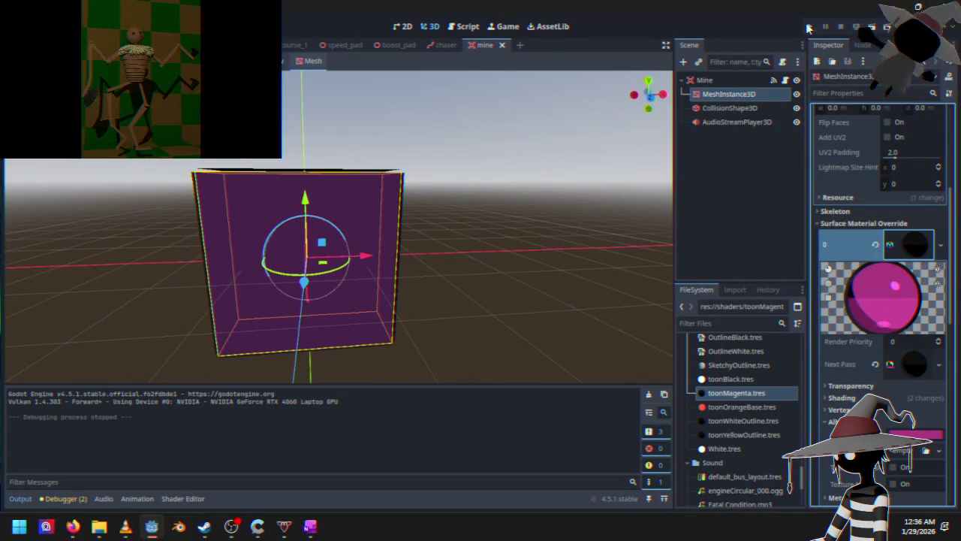
left_click(809, 28)
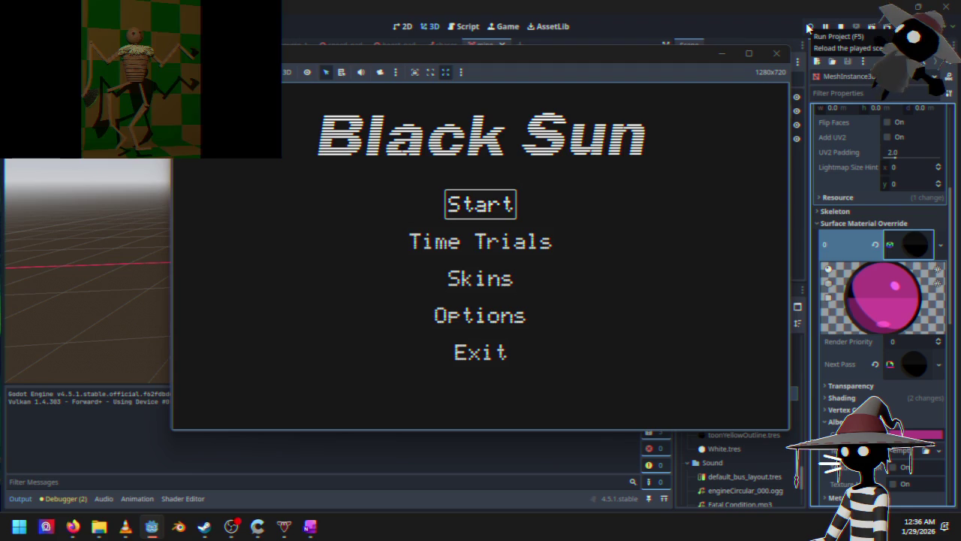
Start a race from the title menu, pause it, and stop the running game.
key("Return")
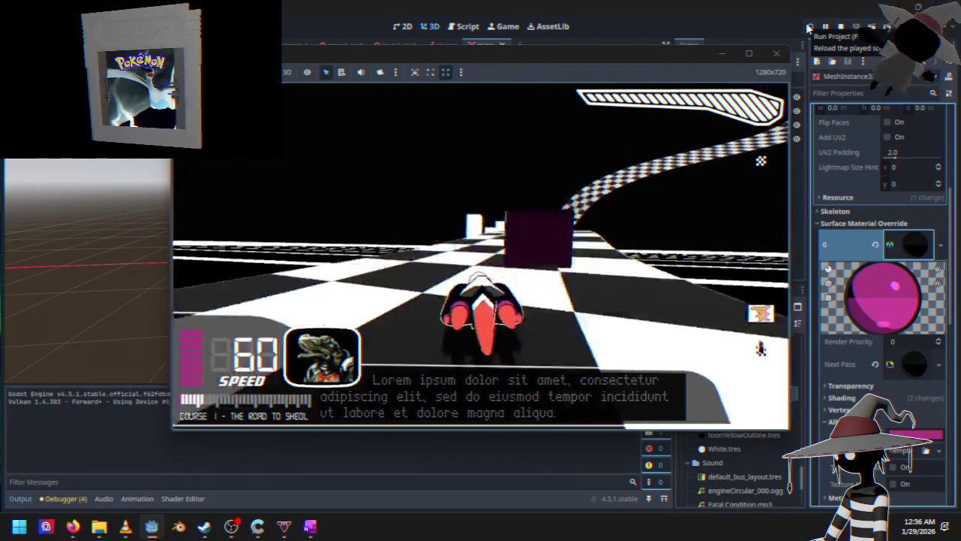
key("Escape")
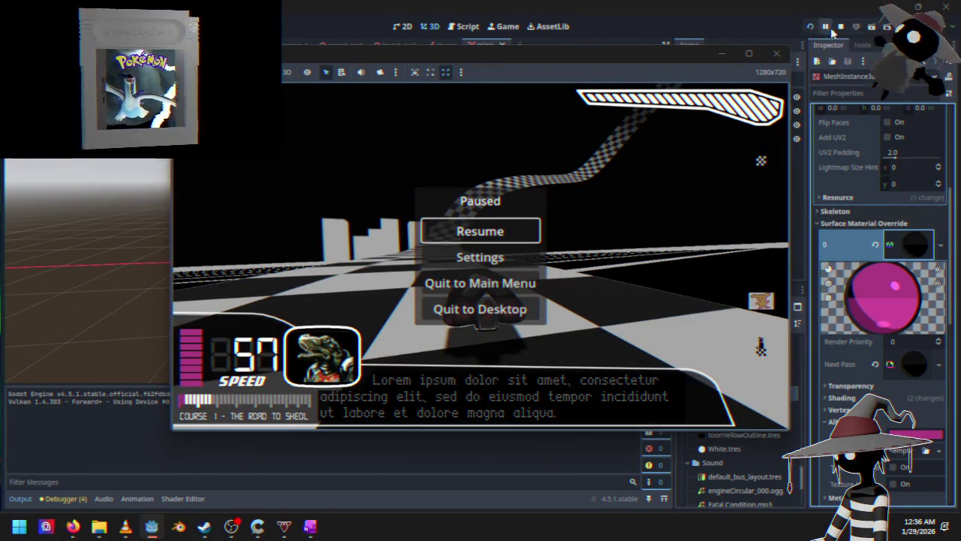
left_click(837, 30)
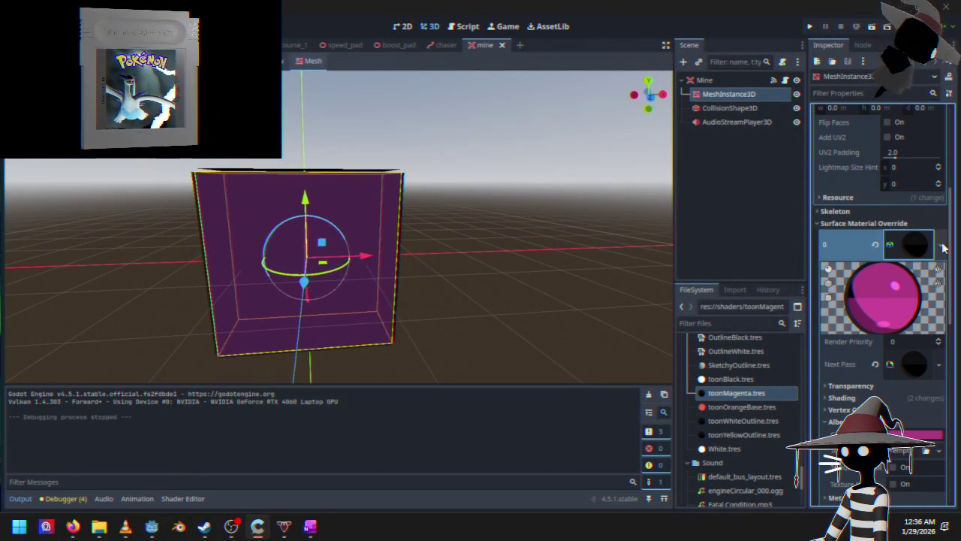
Make the mine's override material unique with Unshaded shading, then relaunch the game.
left_click(941, 244)
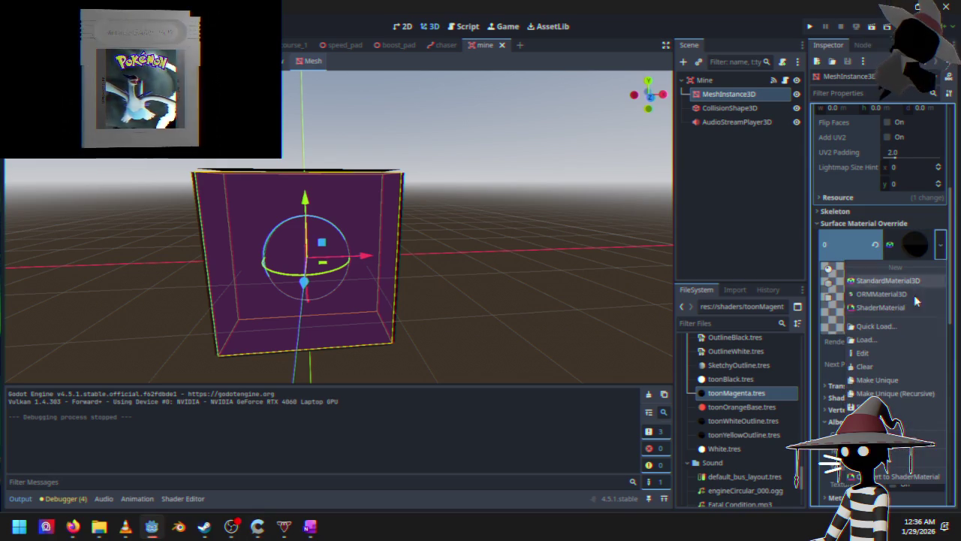
left_click(871, 380)
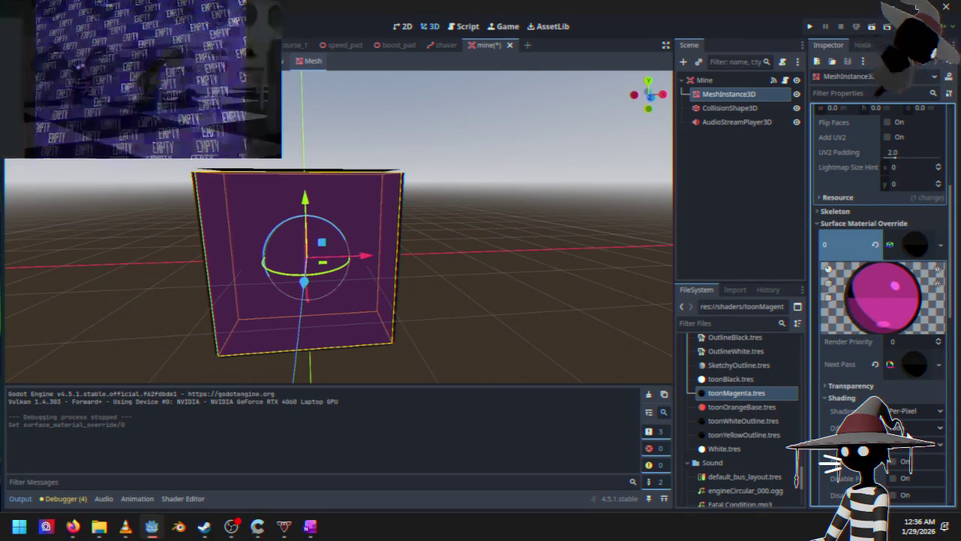
left_click(913, 410)
left_click(908, 425)
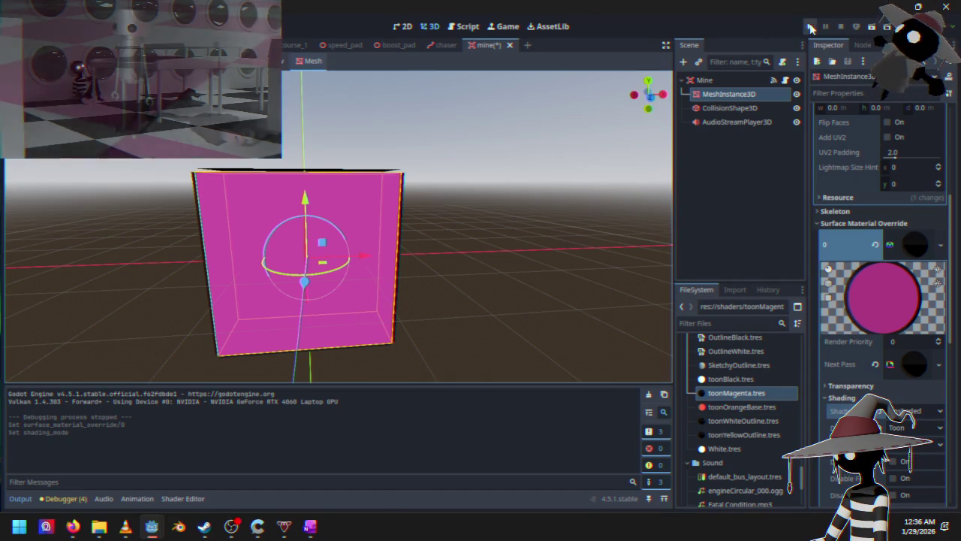
left_click(809, 27)
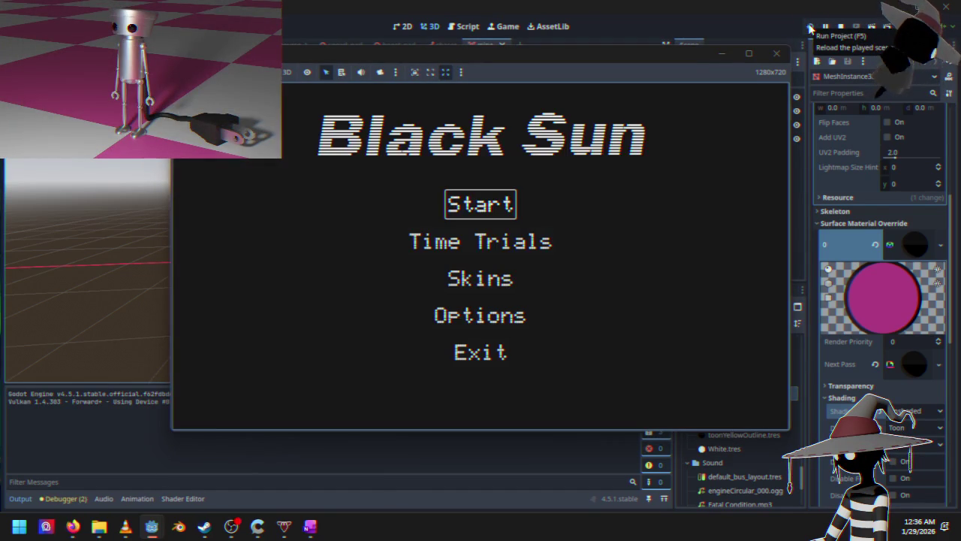
Race past the flat magenta mine, then pause and quit back to the editor.
key("Return")
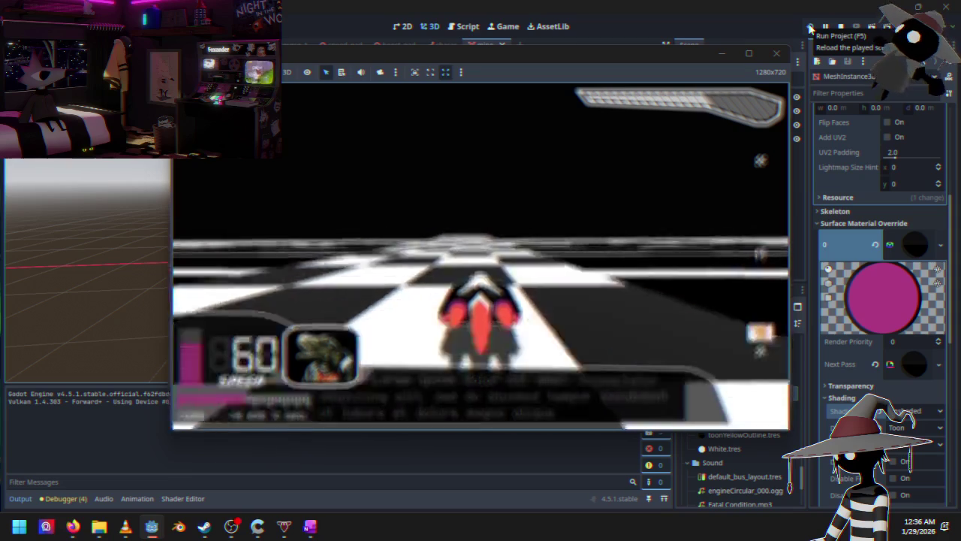
key("Escape")
key("Down")
key("Down")
key("Down")
key("Return")
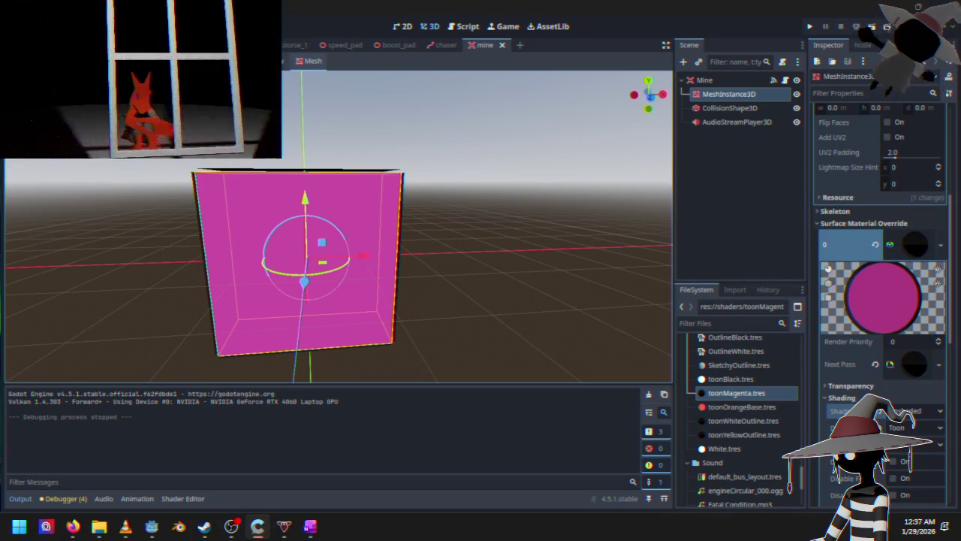
scroll(511, 154, "down", 3)
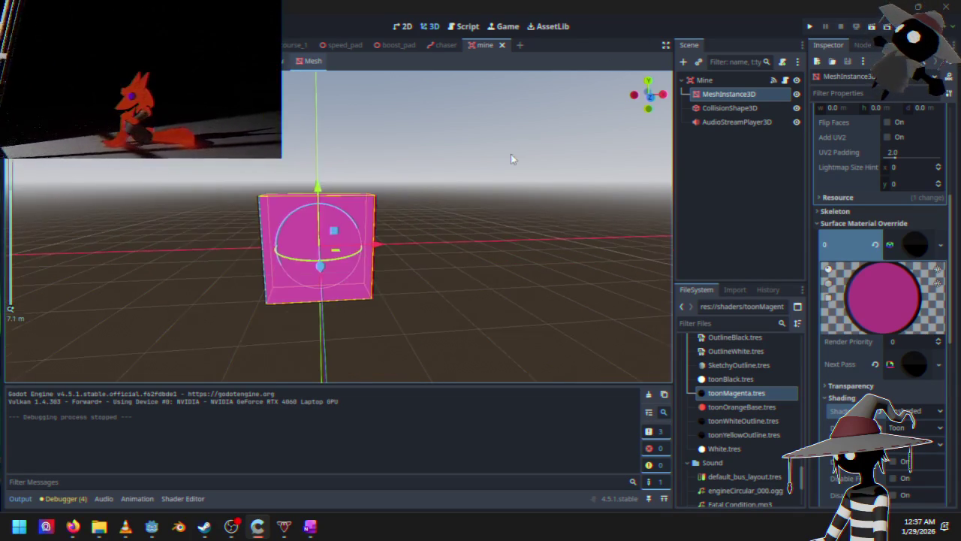
scroll(454, 194, "down", 3)
scroll(415, 226, "up", 5)
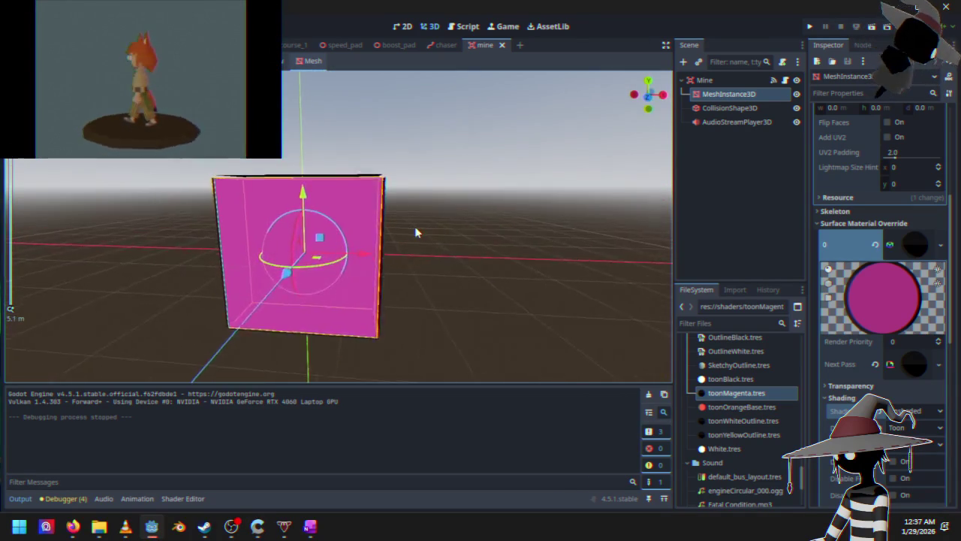
mouse_move(415, 230)
left_mouse_down()
mouse_move(470, 228)
mouse_move(518, 195)
left_mouse_up()
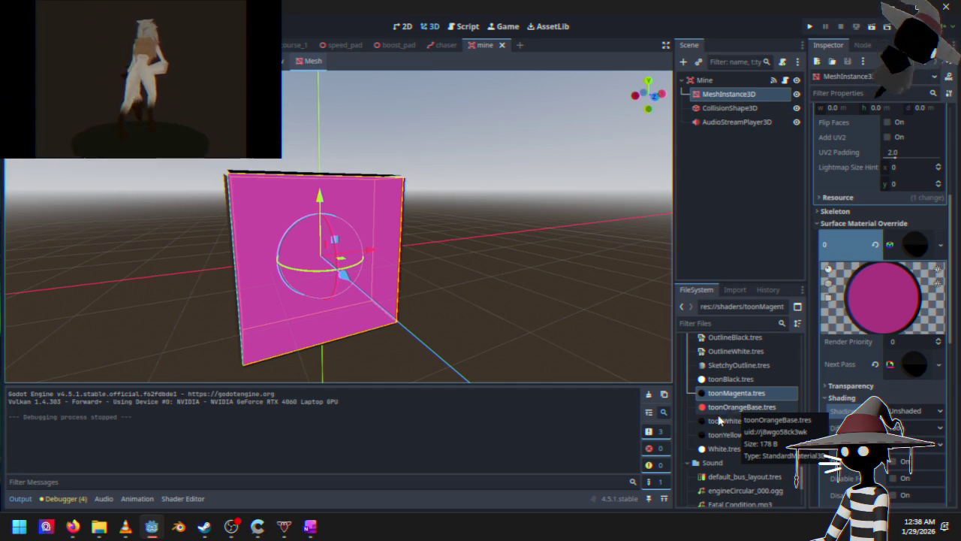
mouse_move(384, 258)
left_mouse_down()
mouse_move(583, 255)
mouse_move(538, 293)
mouse_move(328, 361)
mouse_move(218, 369)
mouse_move(193, 298)
left_mouse_up()
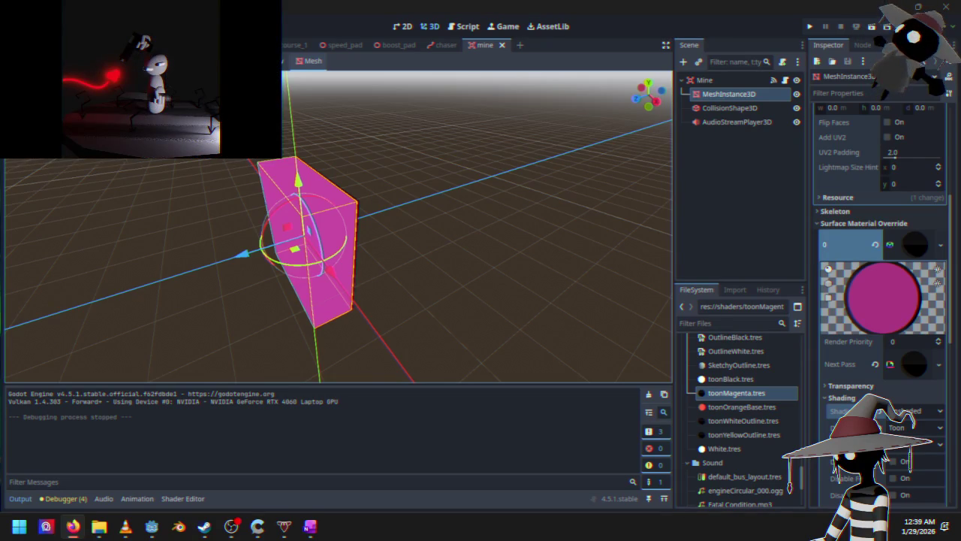
left_click(259, 45)
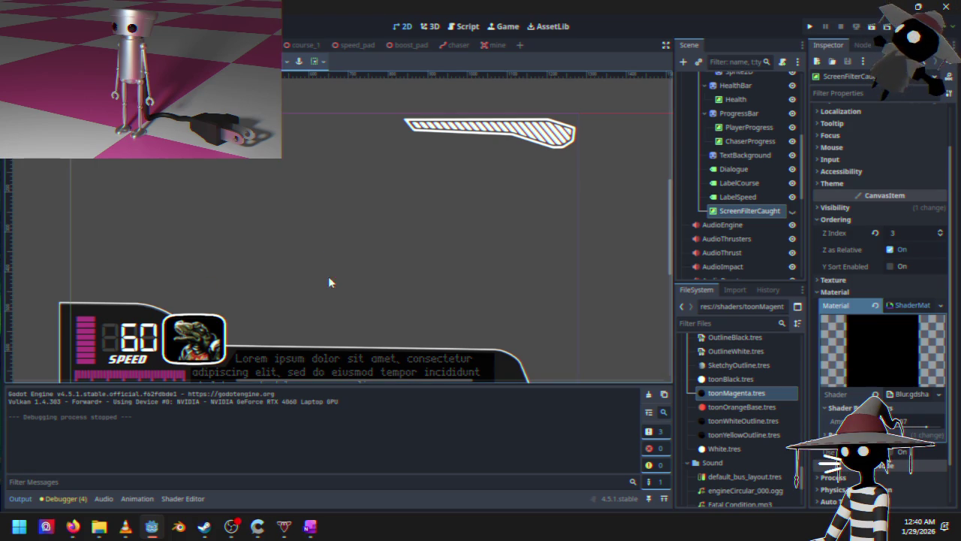
Frame the HUD panel and speed gauge on the 2D canvas, then launch the game.
mouse_move(336, 303)
left_mouse_down()
mouse_move(345, 266)
mouse_move(335, 273)
left_mouse_up()
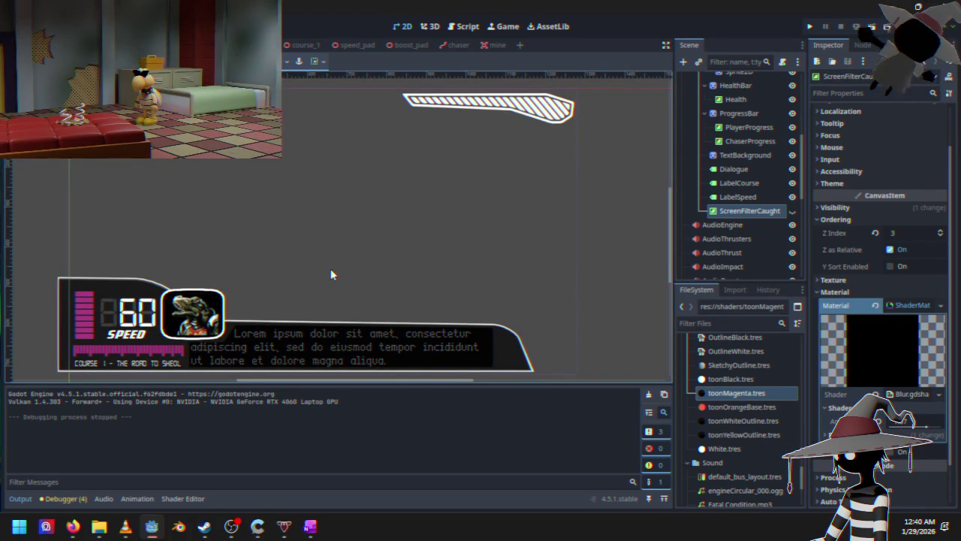
mouse_move(290, 285)
left_mouse_down()
mouse_move(345, 285)
mouse_move(335, 299)
mouse_move(305, 275)
mouse_move(292, 281)
mouse_move(320, 268)
mouse_move(298, 289)
left_mouse_up()
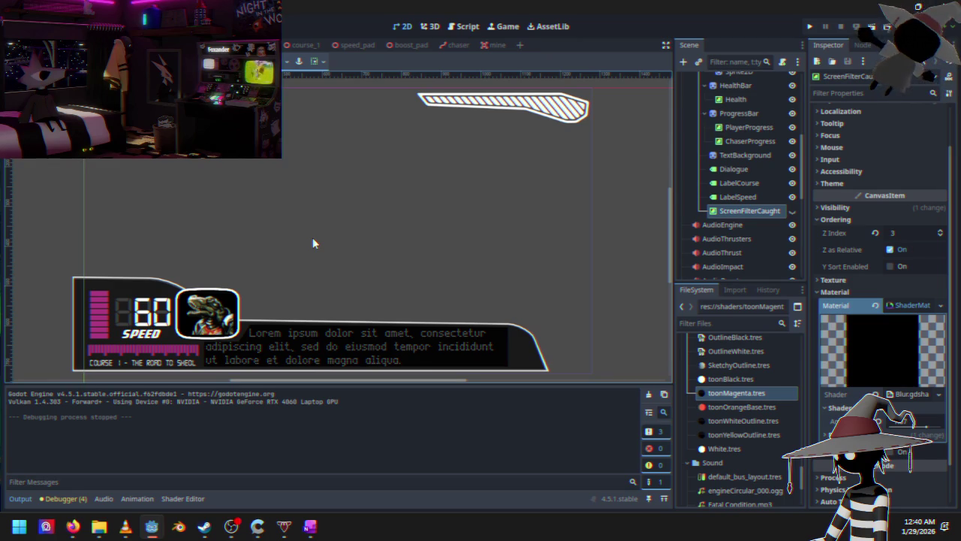
left_click_drag(256, 280, 265, 283)
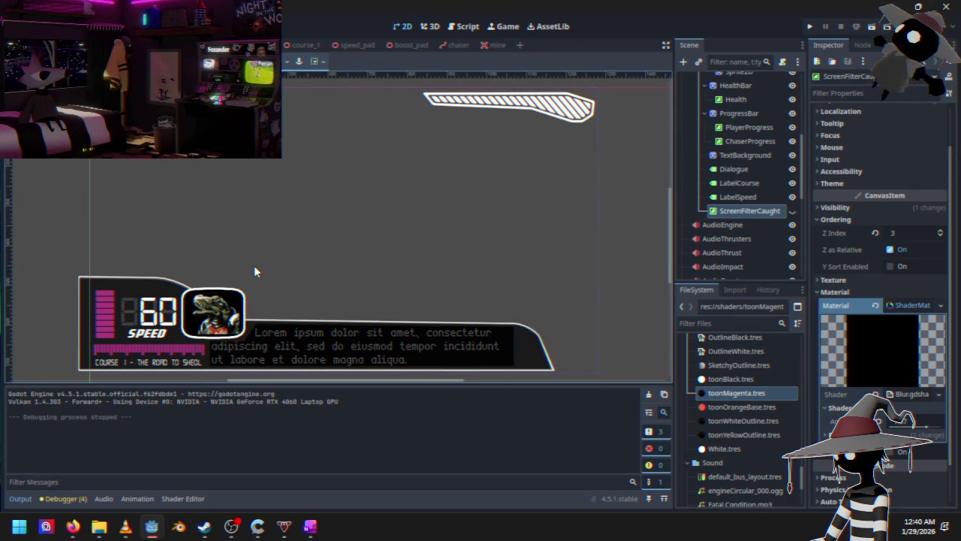
mouse_move(236, 250)
left_mouse_down()
mouse_move(266, 264)
mouse_move(290, 219)
mouse_move(295, 229)
left_mouse_up()
scroll(267, 264, "down", 3)
scroll(293, 231, "up", 2)
mouse_move(255, 258)
left_mouse_down()
mouse_move(317, 232)
mouse_move(339, 211)
left_mouse_up()
scroll(286, 250, "down", 3)
scroll(332, 279, "up", 2)
scroll(330, 295, "down", 1)
scroll(330, 296, "up", 1)
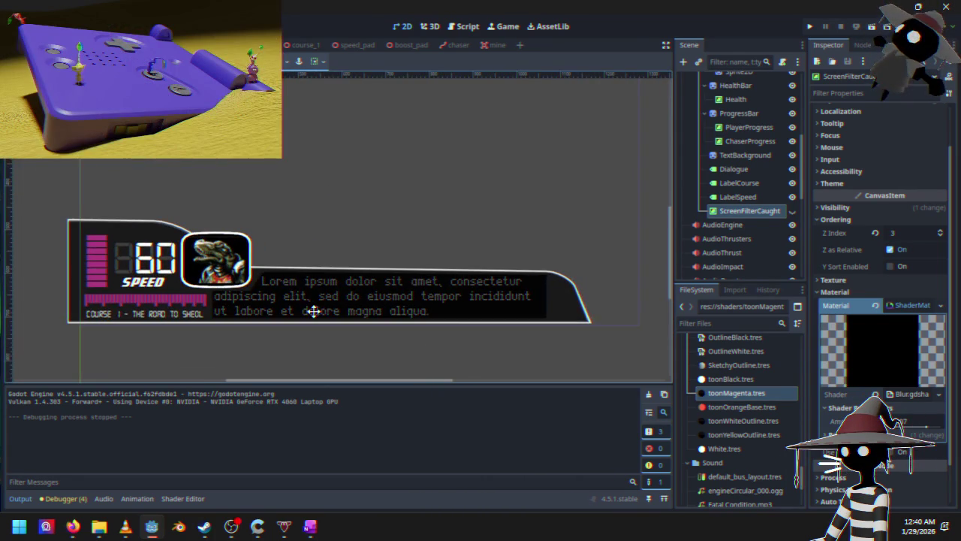
scroll(339, 274, "up", 2)
scroll(338, 275, "down", 2)
mouse_move(316, 274)
left_mouse_down()
mouse_move(311, 298)
mouse_move(290, 314)
mouse_move(311, 324)
left_mouse_up()
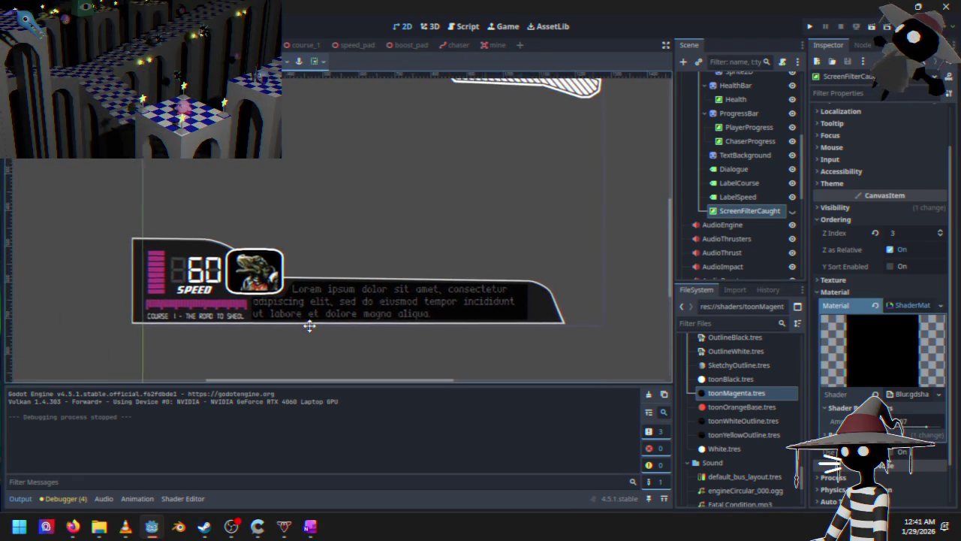
scroll(333, 243, "down", 1)
scroll(311, 219, "down", 2)
scroll(427, 239, "up", 3)
mouse_move(428, 243)
left_mouse_down()
mouse_move(301, 315)
mouse_move(468, 204)
mouse_move(427, 230)
mouse_move(380, 205)
mouse_move(357, 215)
left_mouse_up()
scroll(322, 310, "up", 2)
scroll(323, 309, "down", 3)
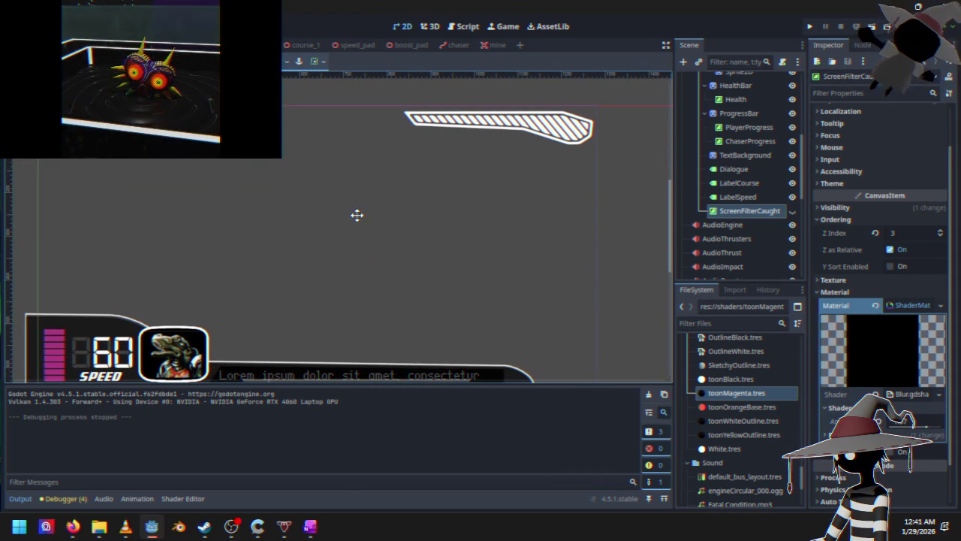
left_click(808, 27)
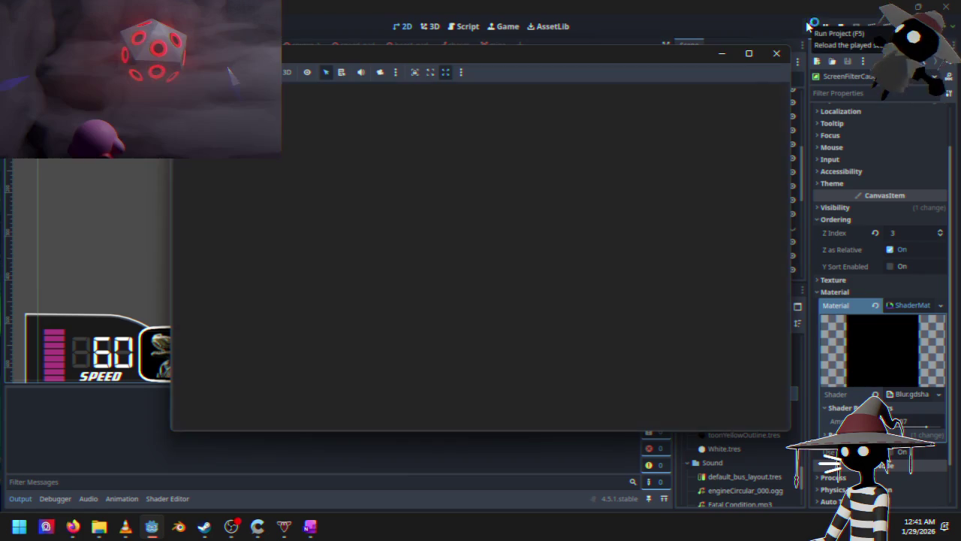
Race Course 1, The Road to Sheol, pausing once, then quit to desktop.
key("Return")
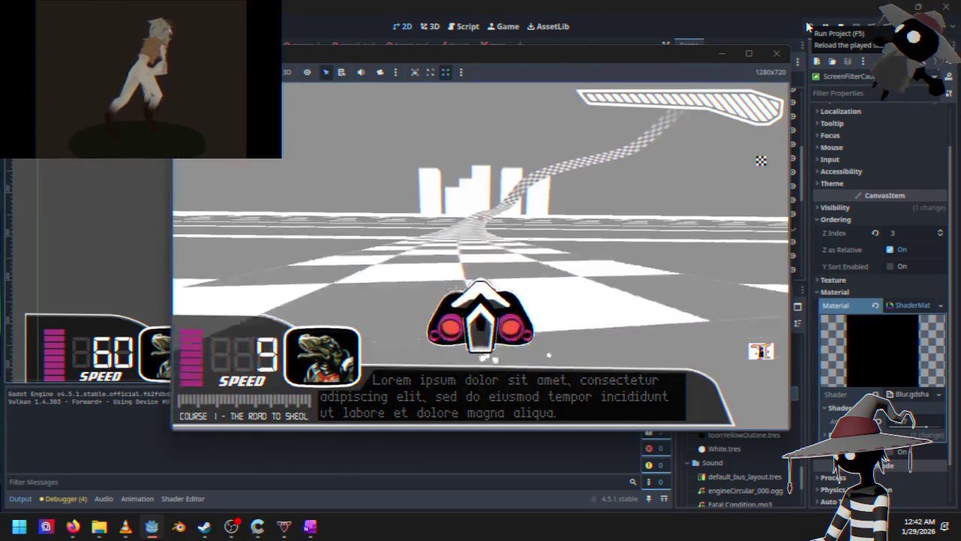
key("Escape")
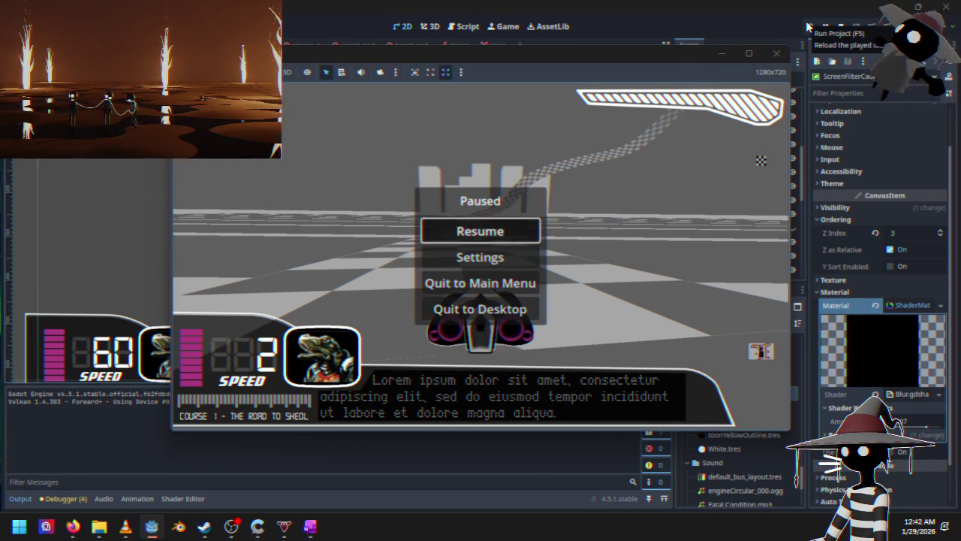
key("Escape")
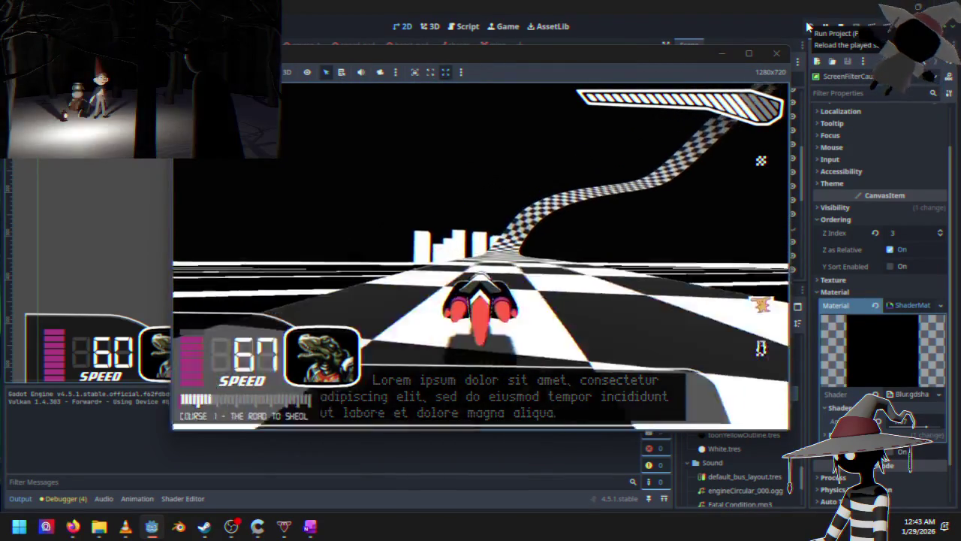
key("Escape")
key("Down")
key("Down")
key("Return")
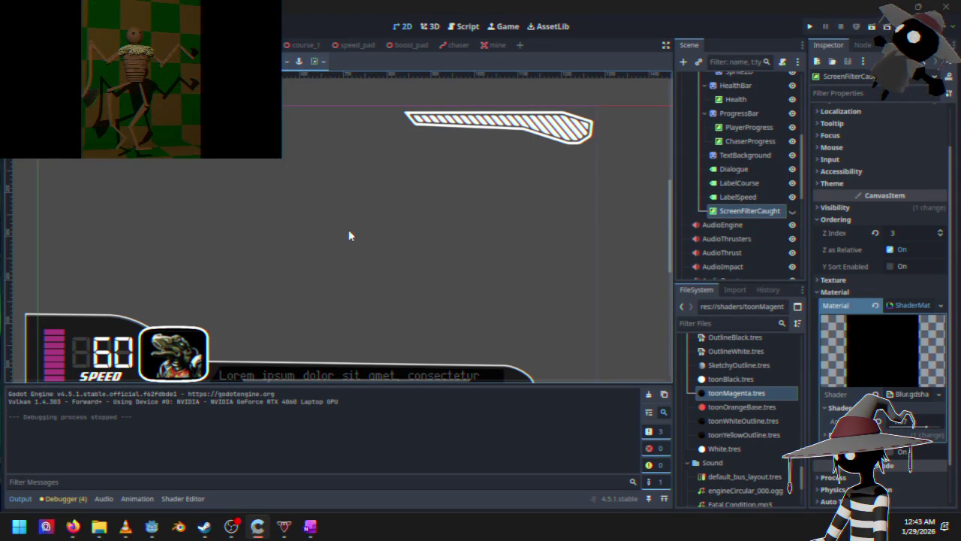
scroll(371, 248, "down", 4)
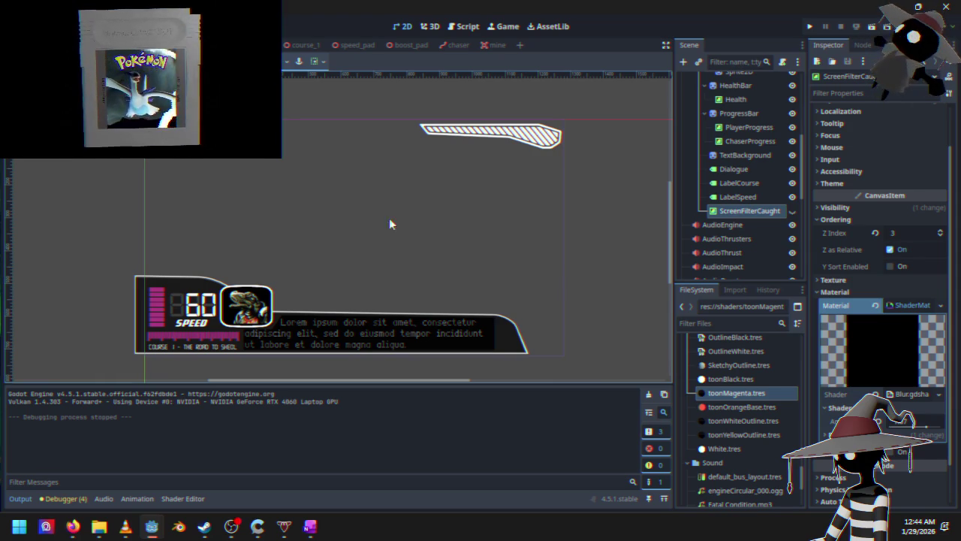
scroll(405, 202, "left", 3)
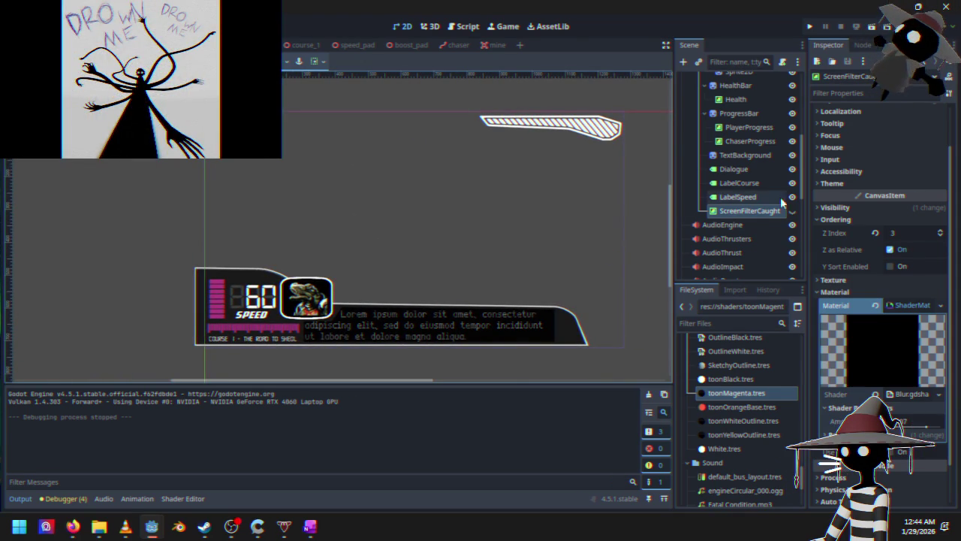
scroll(702, 154, "down", 4)
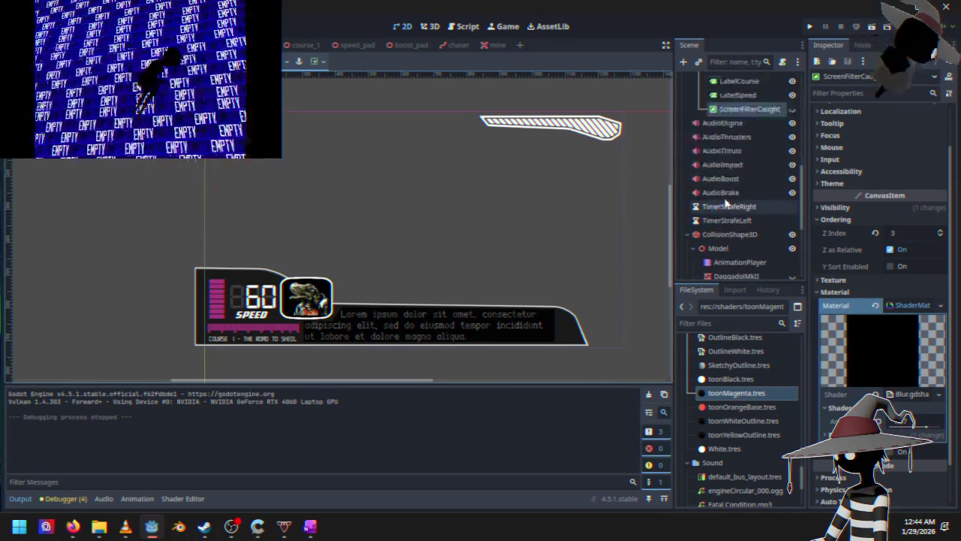
scroll(719, 163, "up", 10)
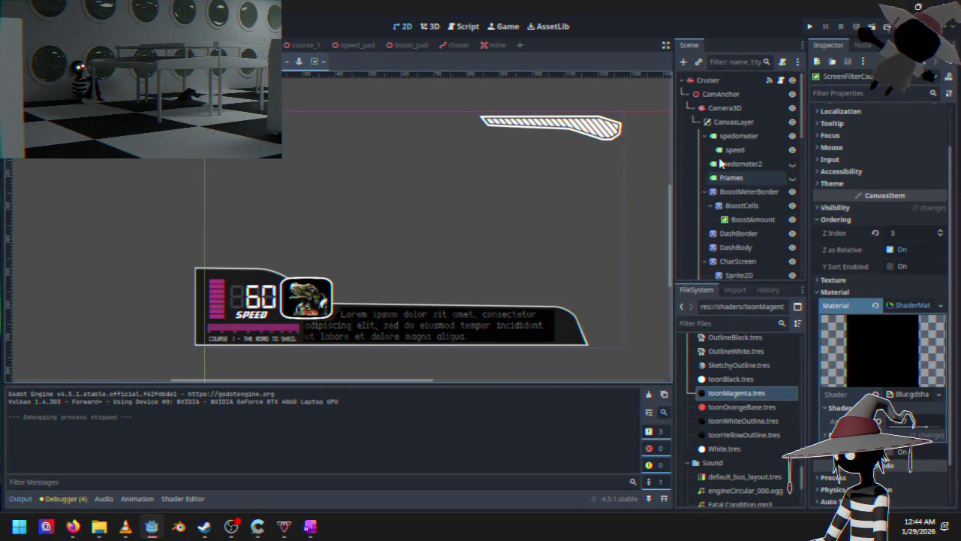
Collapse CanvasLayer, select the Cruiser root node, and bring up its context menu.
left_click(697, 122)
left_click(718, 95)
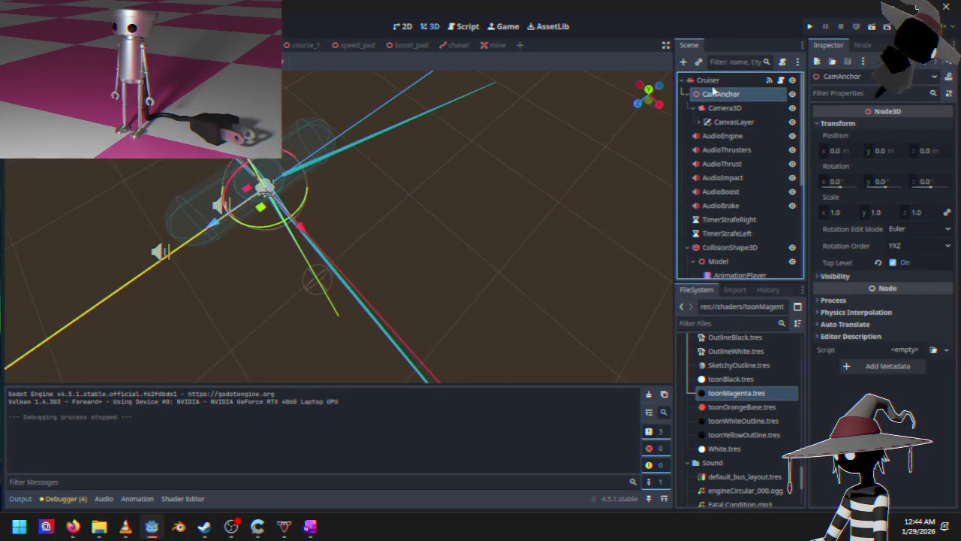
left_click(713, 87)
right_click(711, 87)
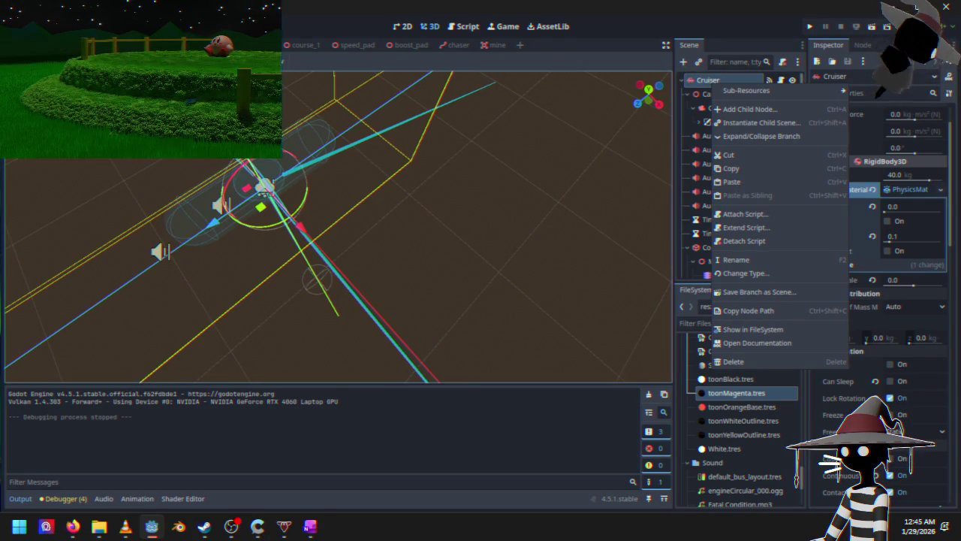
Dismiss the node menu, inspect RayCast3D2 and AudioEngine, then orbit around the Cruiser.
left_click(73, 526)
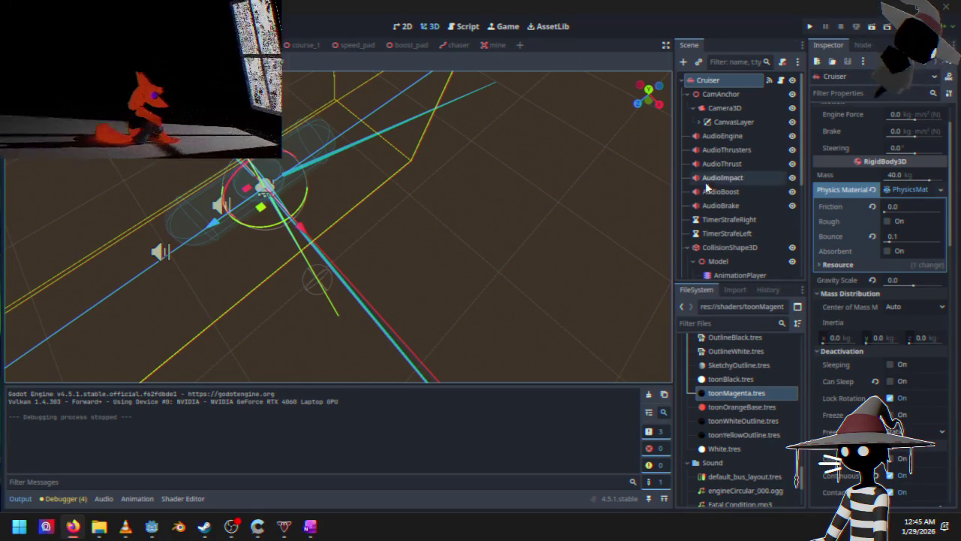
scroll(714, 180, "down", 5)
left_click(734, 178)
scroll(728, 150, "up", 5)
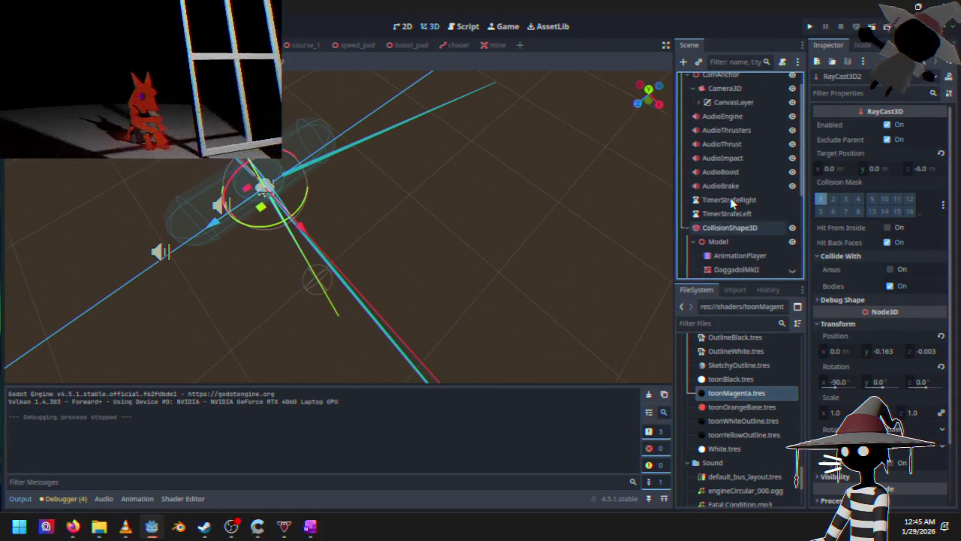
left_click(726, 141)
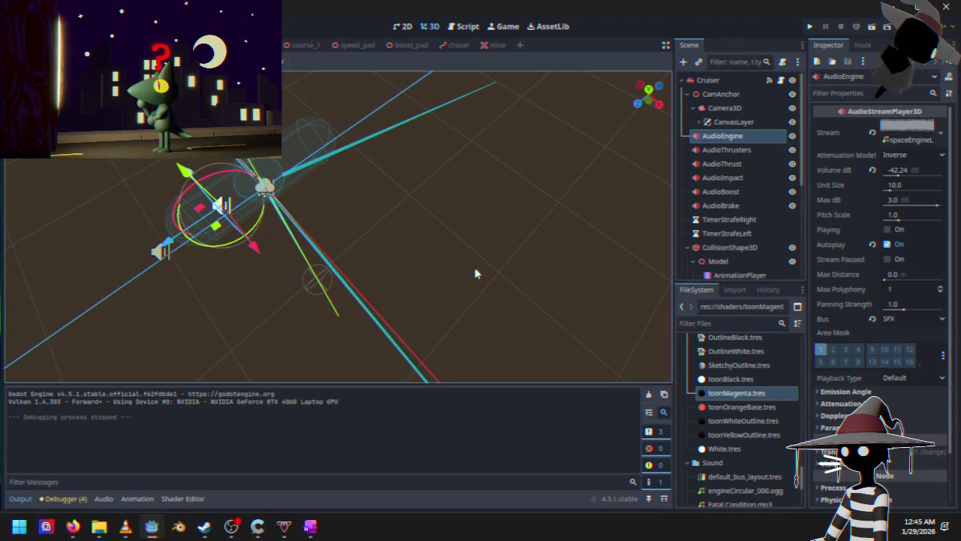
left_click(414, 290)
mouse_move(340, 282)
left_mouse_down()
mouse_move(423, 210)
mouse_move(210, 201)
mouse_move(198, 222)
mouse_move(332, 253)
left_mouse_up()
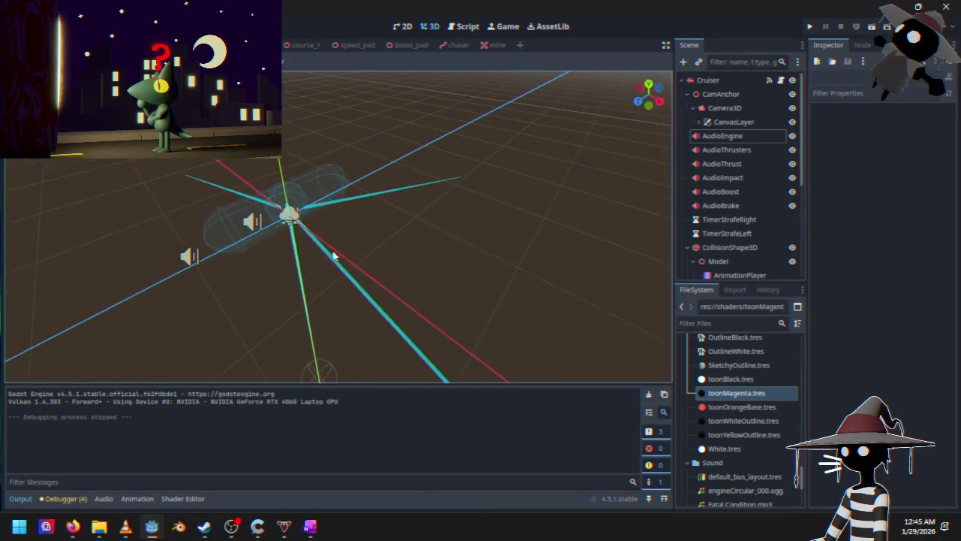
Add an AudioStreamPlayer3D under Cruiser above AudioEngine and rename it AudioHurt.
right_click(720, 82)
left_click(759, 106)
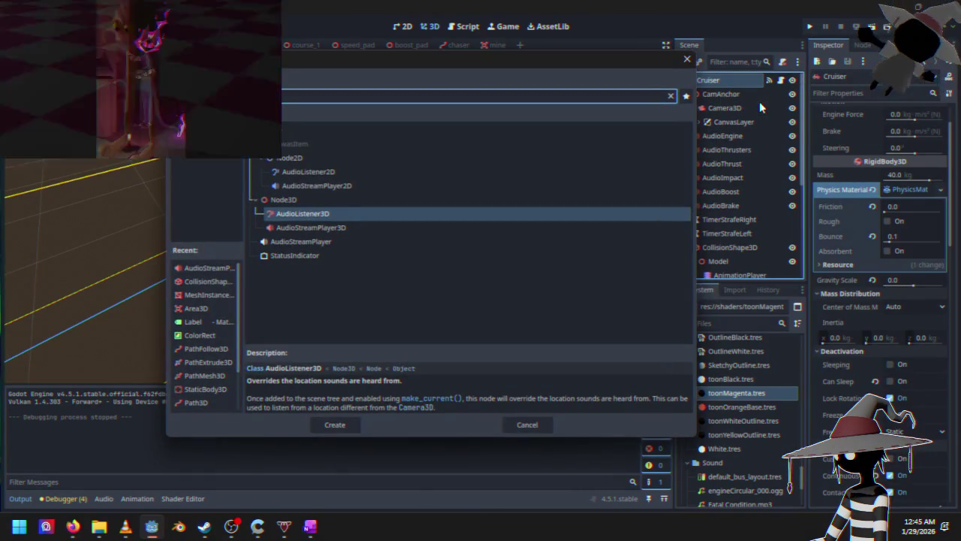
double_click(369, 226)
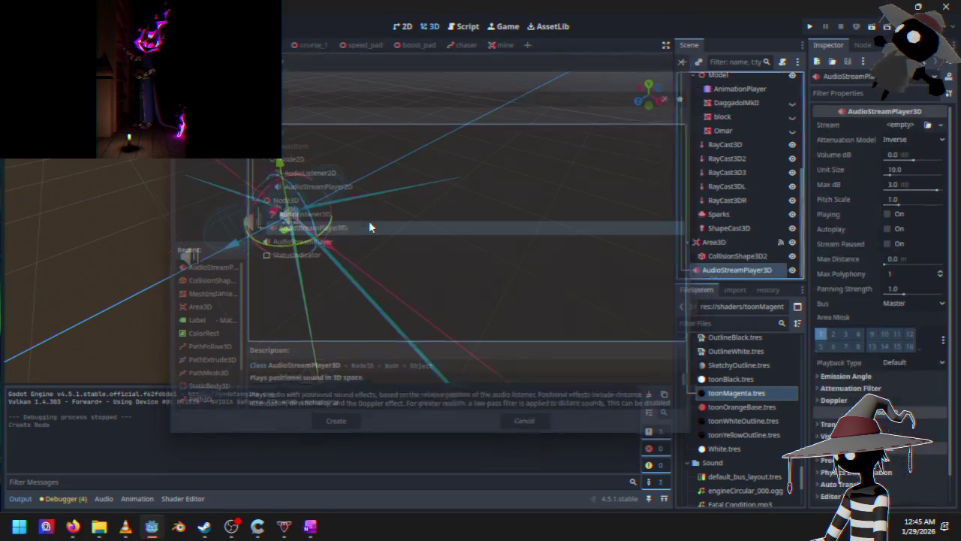
mouse_move(734, 277)
left_mouse_down()
mouse_move(733, 81)
mouse_move(732, 129)
left_mouse_up()
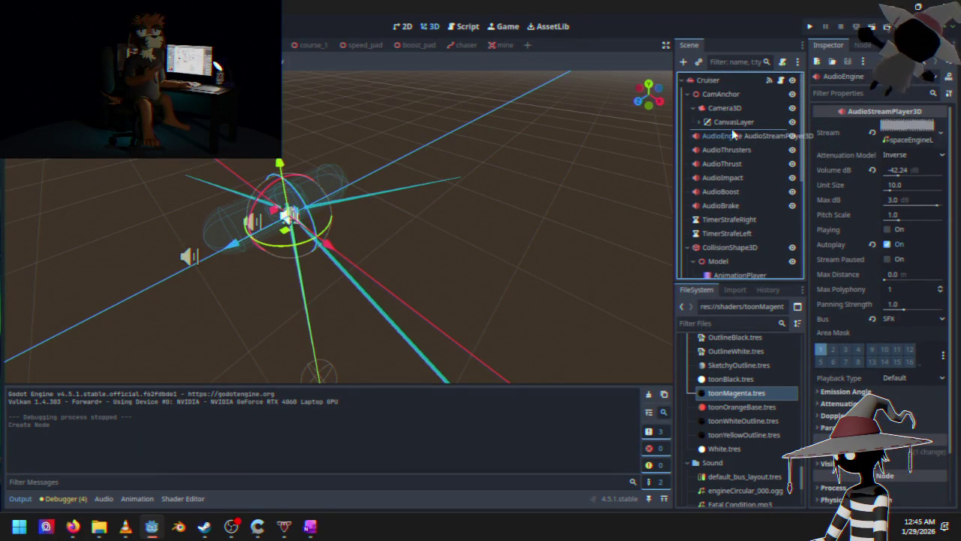
double_click(730, 135)
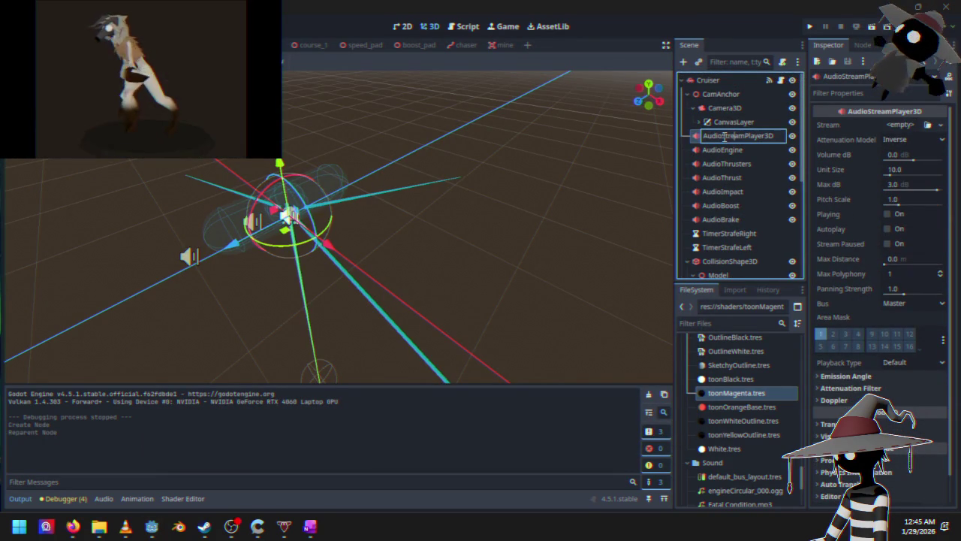
left_click_drag(746, 136, 780, 137)
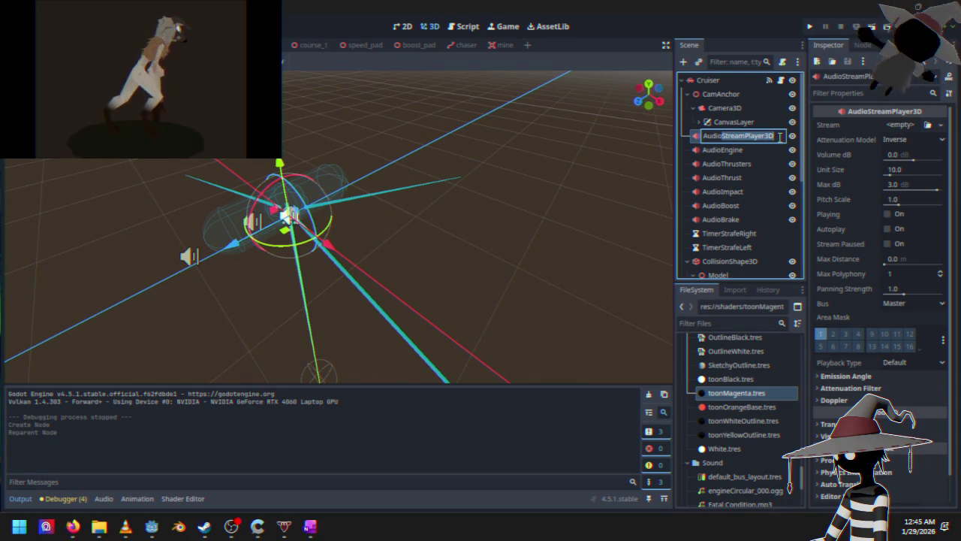
type("Hurt")
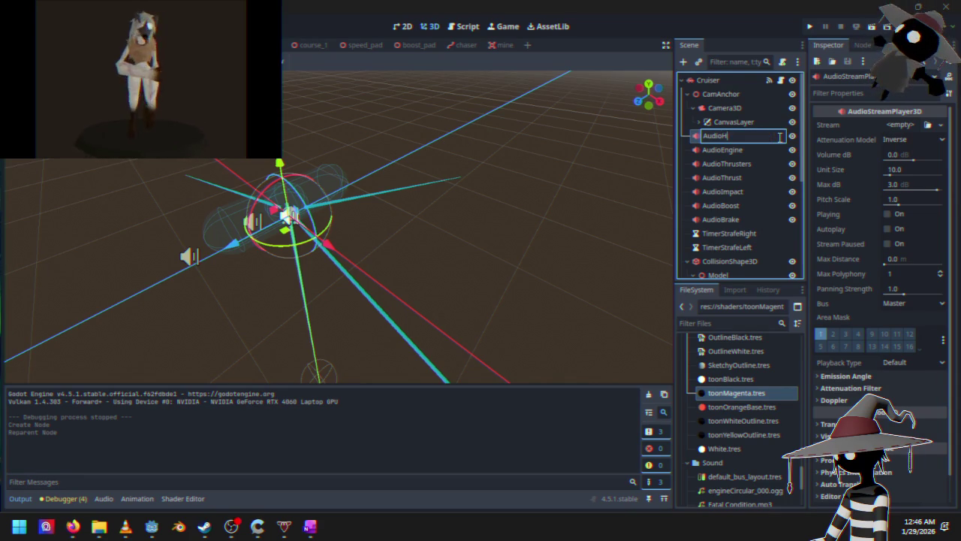
key("Return")
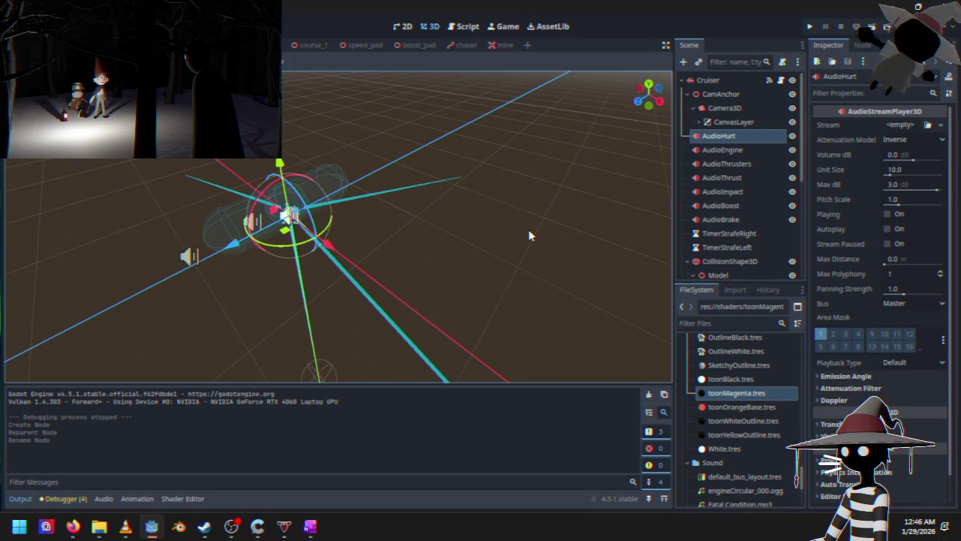
Orbit the 3D view to a near-horizon, side-on angle on the Cruiser's collider.
mouse_move(358, 215)
left_mouse_down()
mouse_move(306, 258)
mouse_move(354, 253)
mouse_move(467, 181)
left_mouse_up()
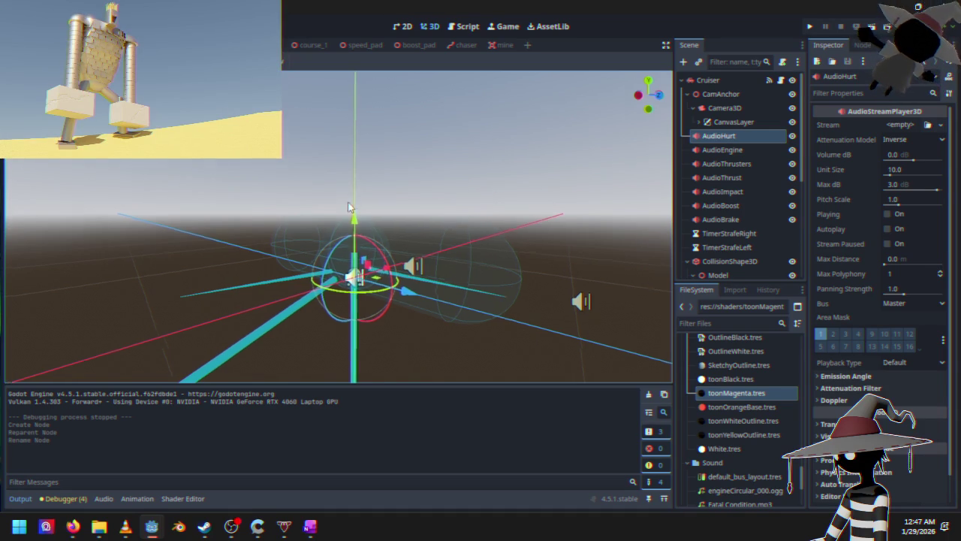
left_click_drag(493, 178, 382, 223)
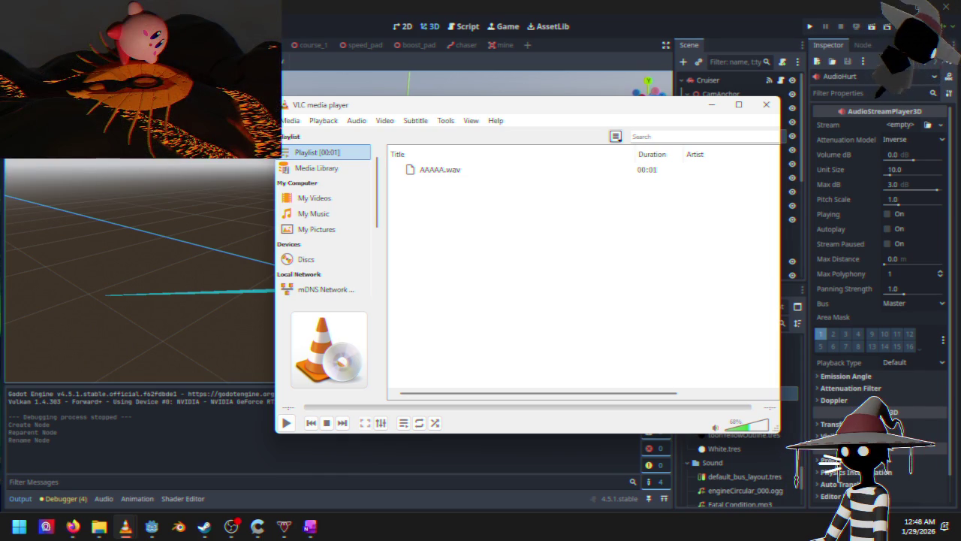
Return to the file explorer holding the sound folder's .wav clips.
key("alt+Tab")
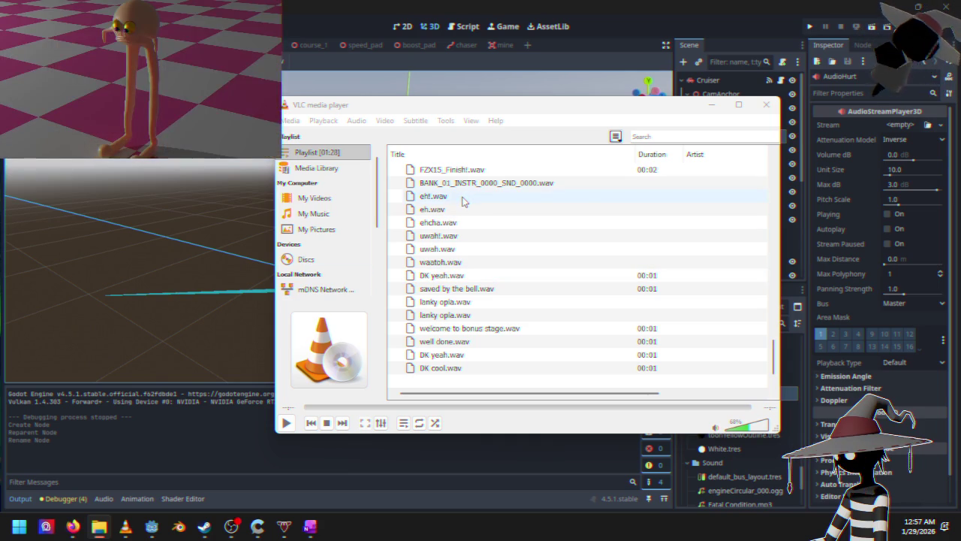
Audition playlist clips such as eht.wav and BANK_01_INSTR_0000_SND_0000.wav, then close VLC.
left_click(463, 201)
scroll(463, 202, "up", 4)
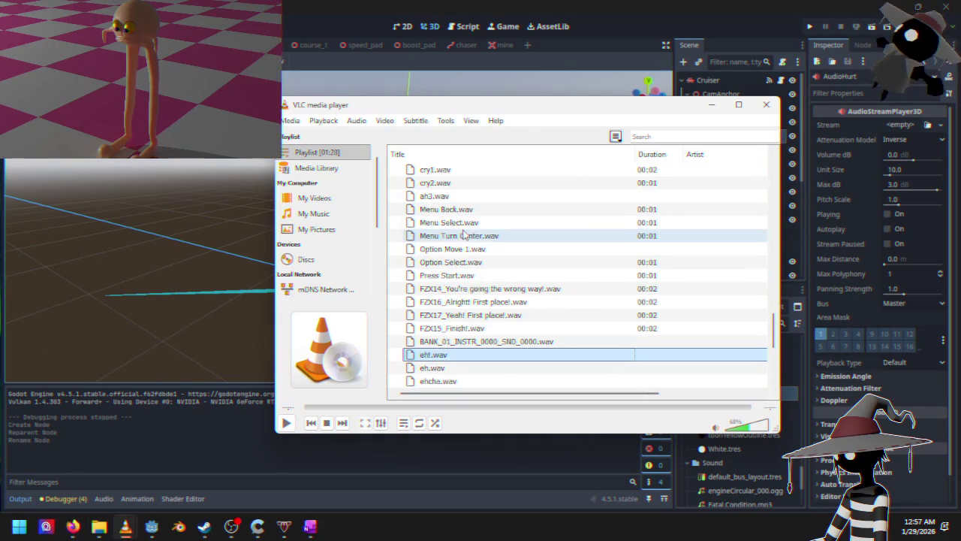
double_click(466, 345)
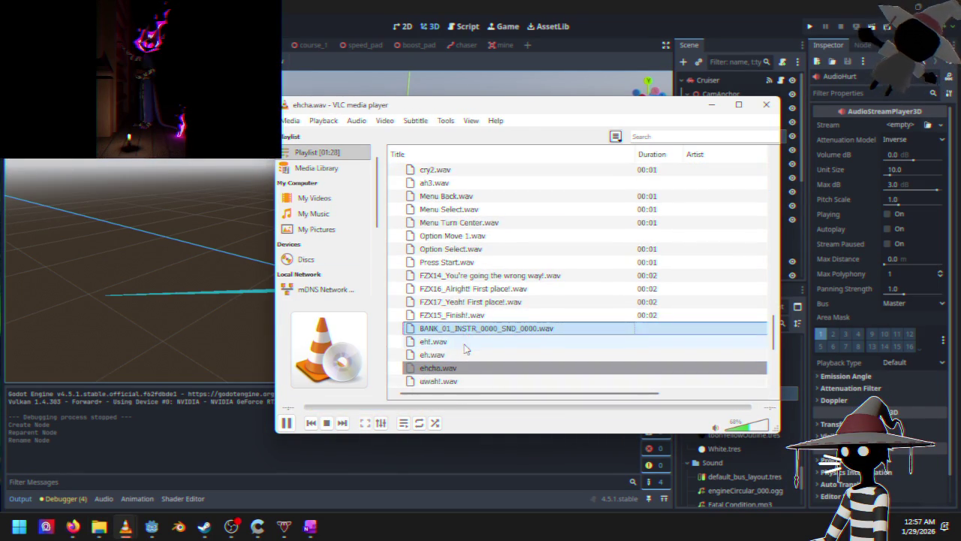
left_click(287, 423)
scroll(475, 334, "up", 1)
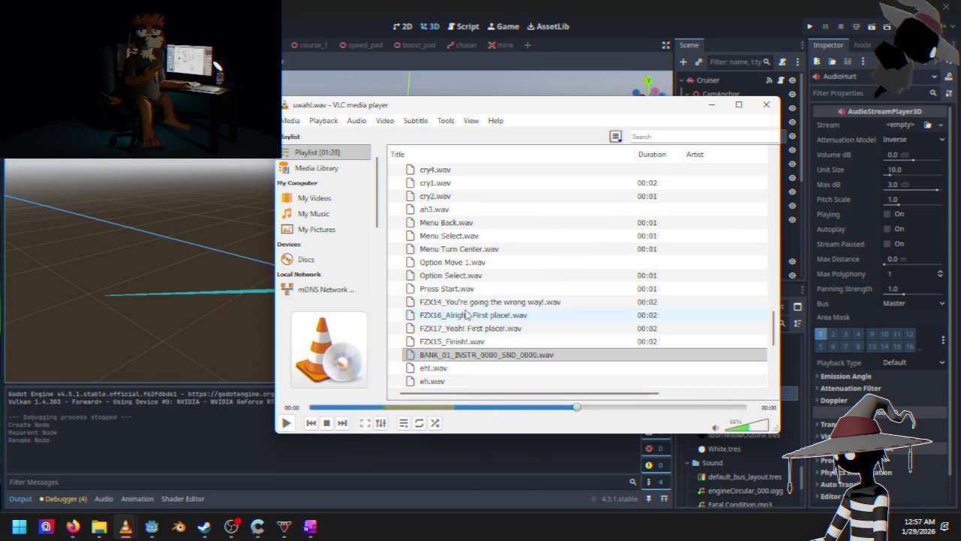
scroll(449, 333, "up", 10)
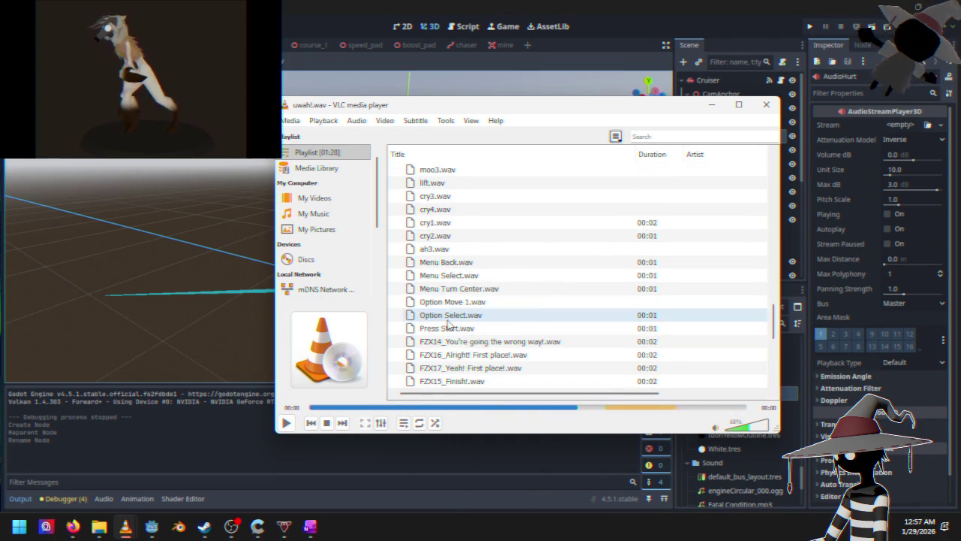
scroll(447, 323, "down", 10)
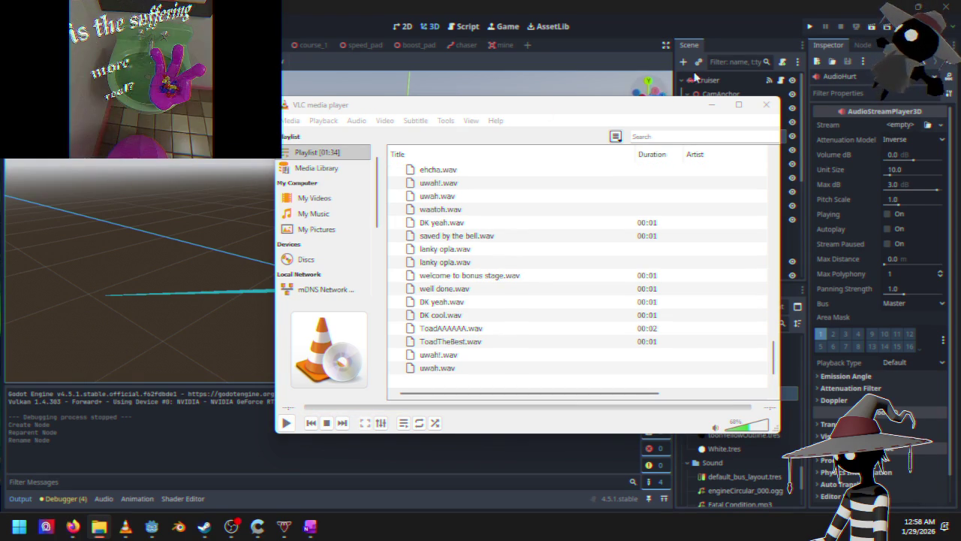
left_click(765, 107)
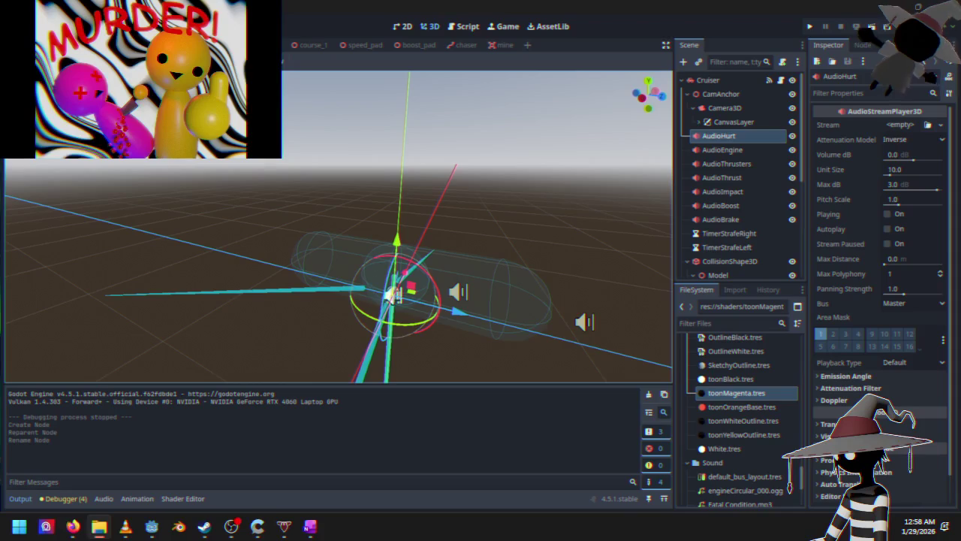
Assign uwahl.wav from res://Sound/ as AudioHurt's Stream and open Cruiser.gd.
left_click(712, 461)
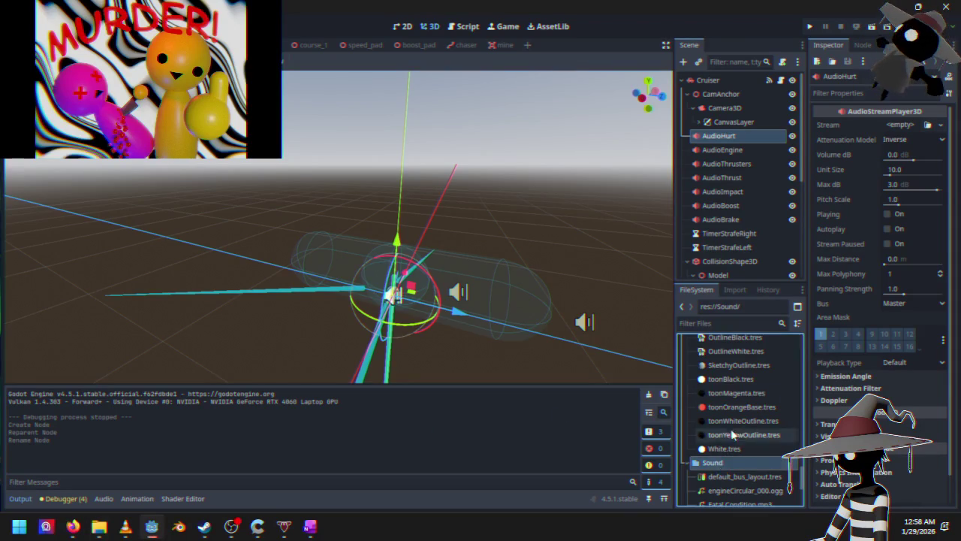
scroll(712, 462, "down", 3)
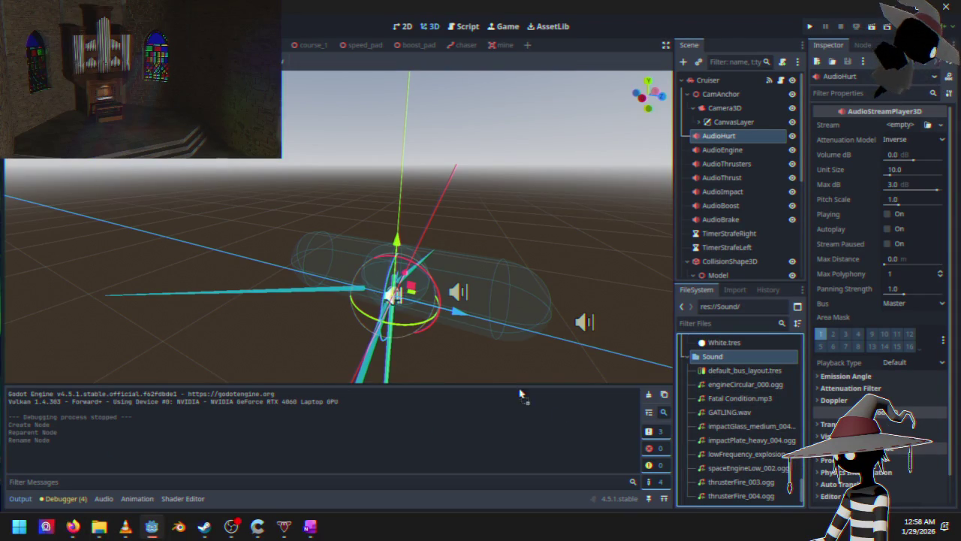
scroll(729, 357, "down", 3)
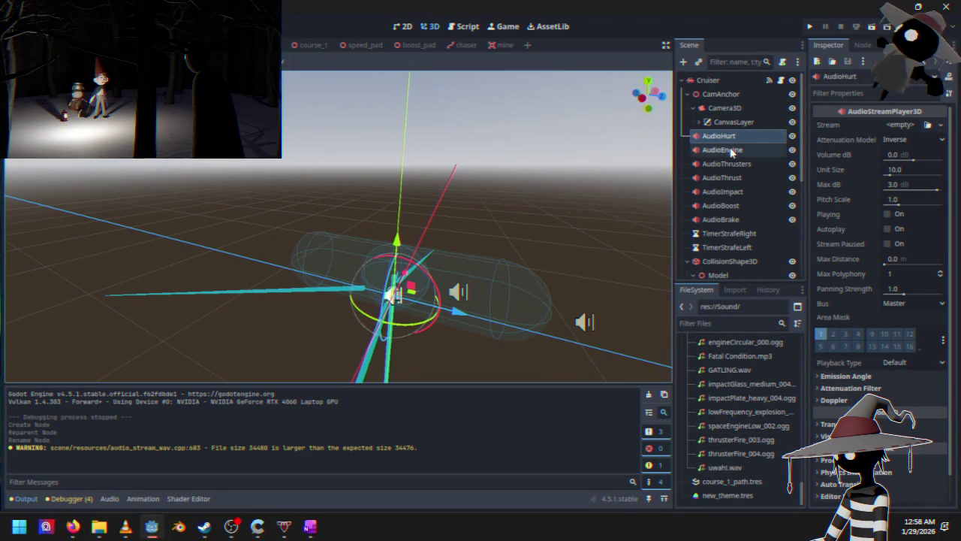
mouse_move(725, 467)
left_mouse_down()
mouse_move(931, 126)
mouse_move(913, 129)
left_mouse_up()
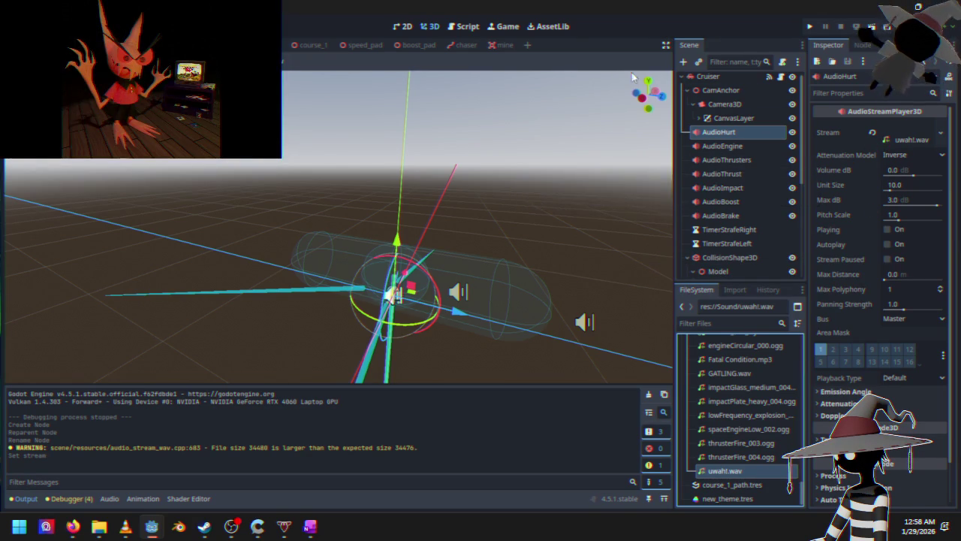
left_click(455, 29)
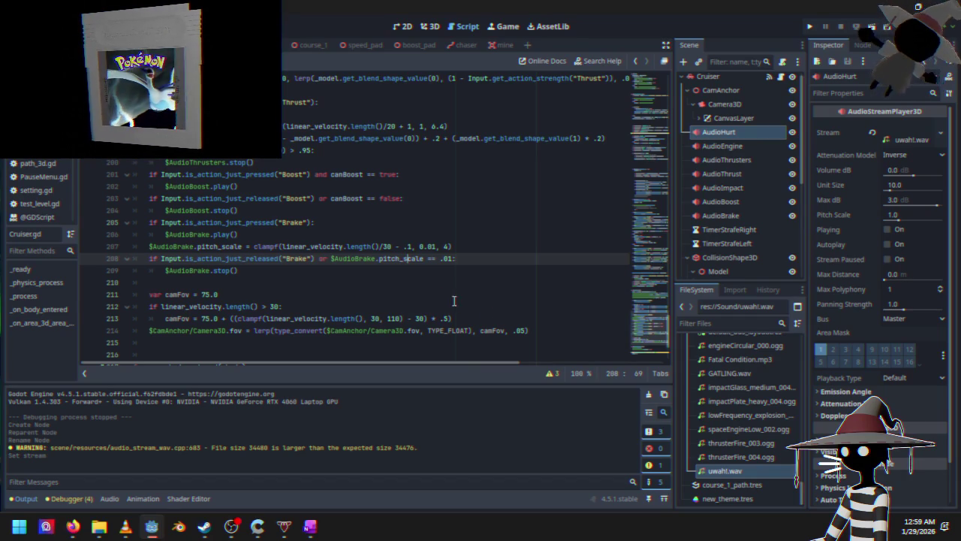
Add $AudioHurt.play() on line 222 of _on_area_3d_area_entered, before Health is reduced.
left_click(489, 317)
scroll(480, 308, "down", 3)
left_click(324, 280)
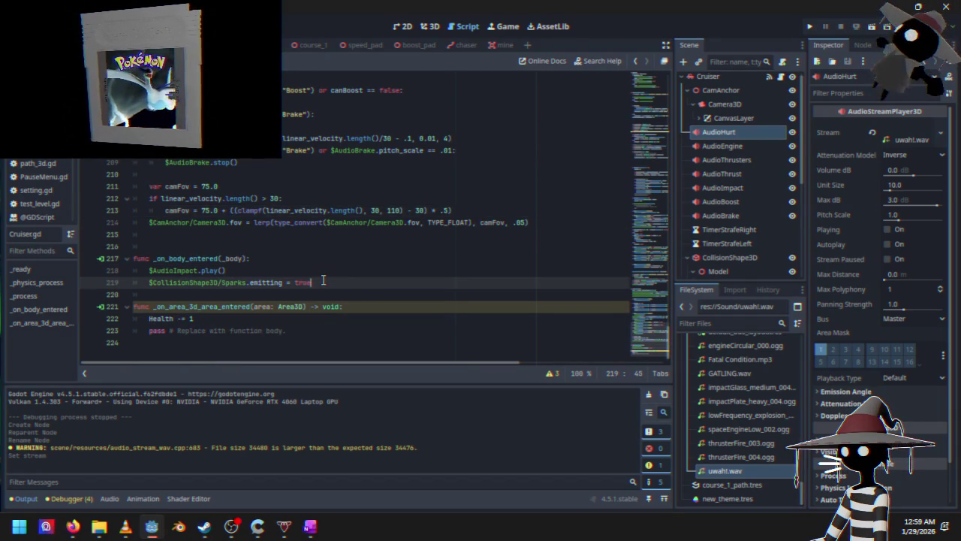
left_click(202, 322)
left_click(356, 307)
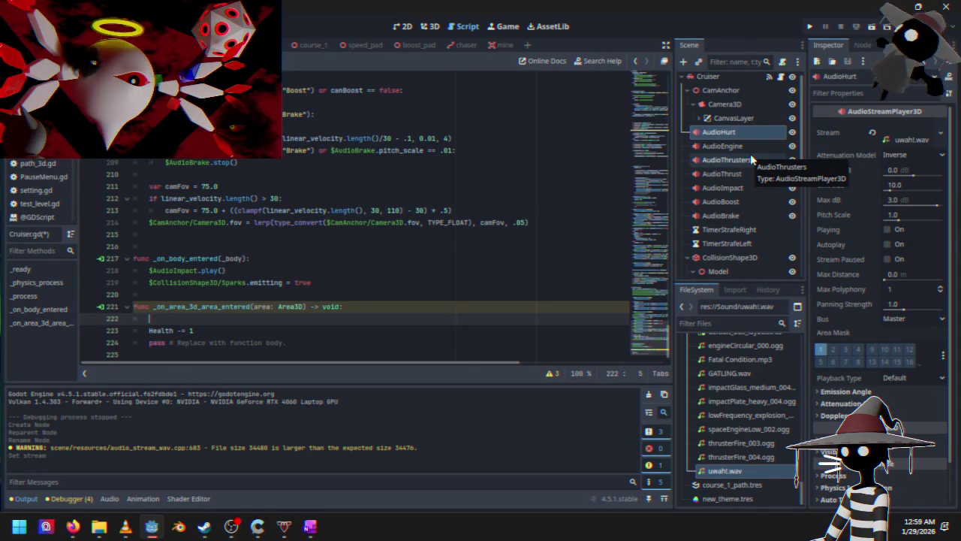
mouse_move(732, 130)
left_mouse_down()
mouse_move(225, 308)
mouse_move(232, 324)
left_mouse_up()
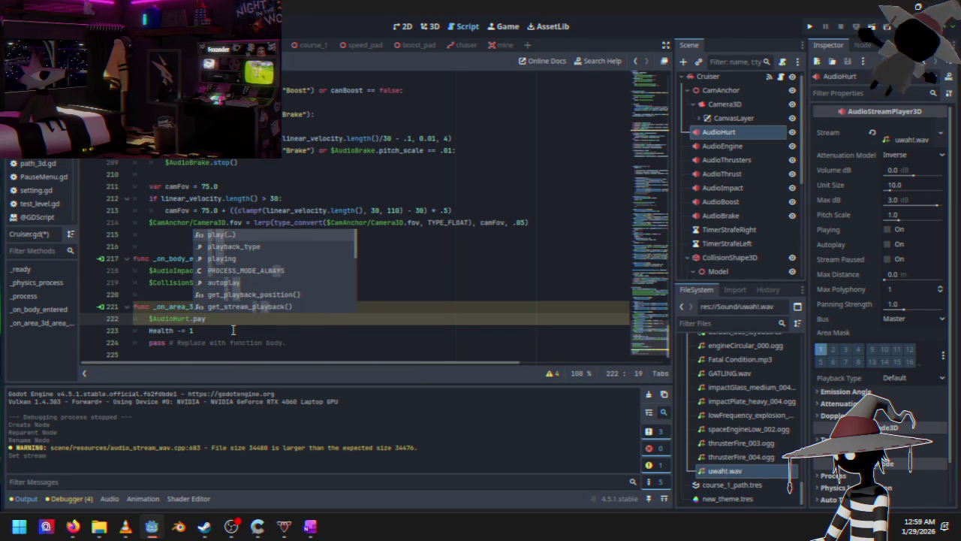
key("Return")
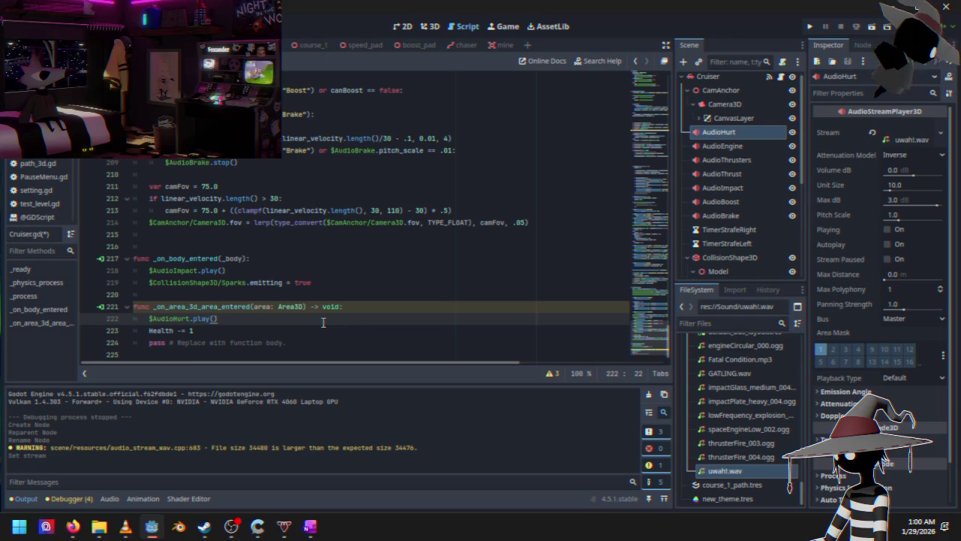
Lower the AudioHurt volume to about -16.9 dB and launch the game.
left_click(905, 175)
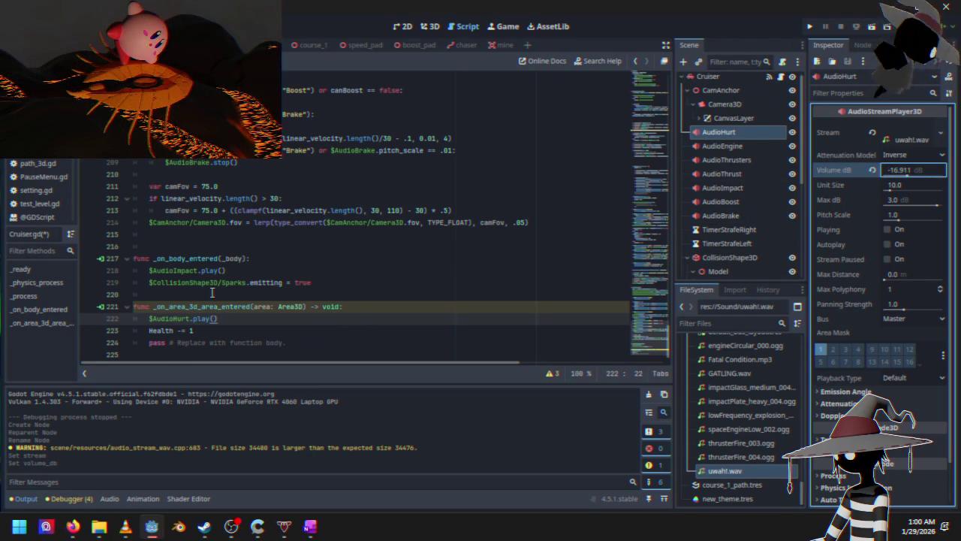
left_click(161, 319)
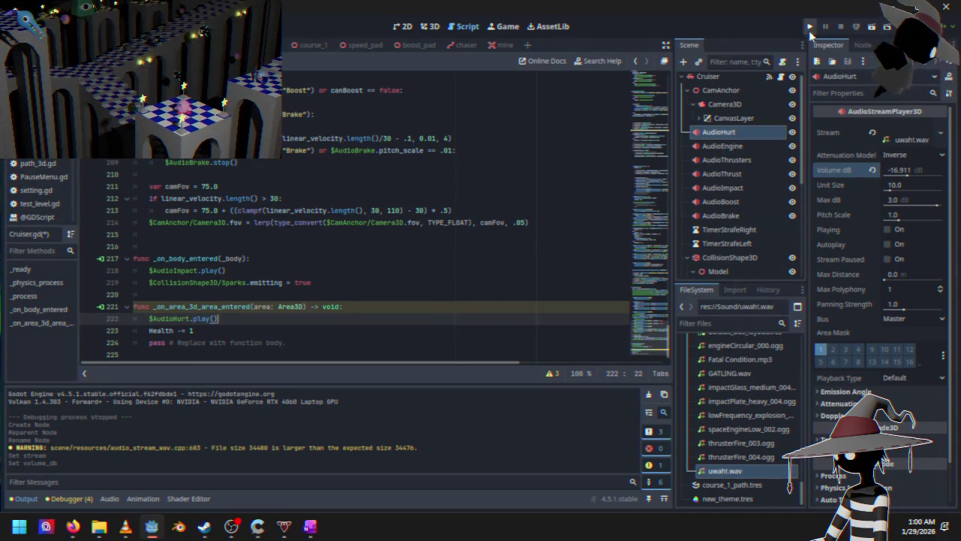
left_click(810, 32)
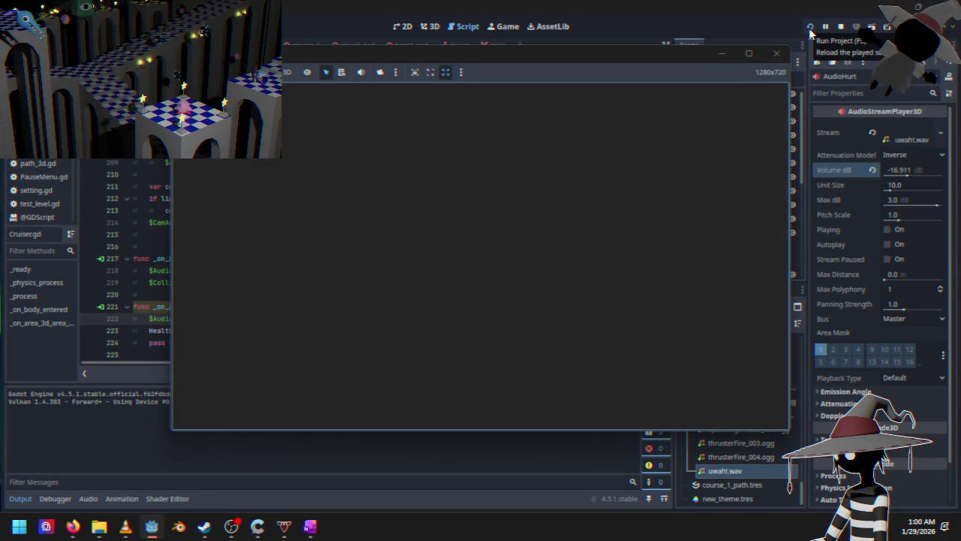
Start a race from the title menu, then pause it and quit to desktop.
key("Return")
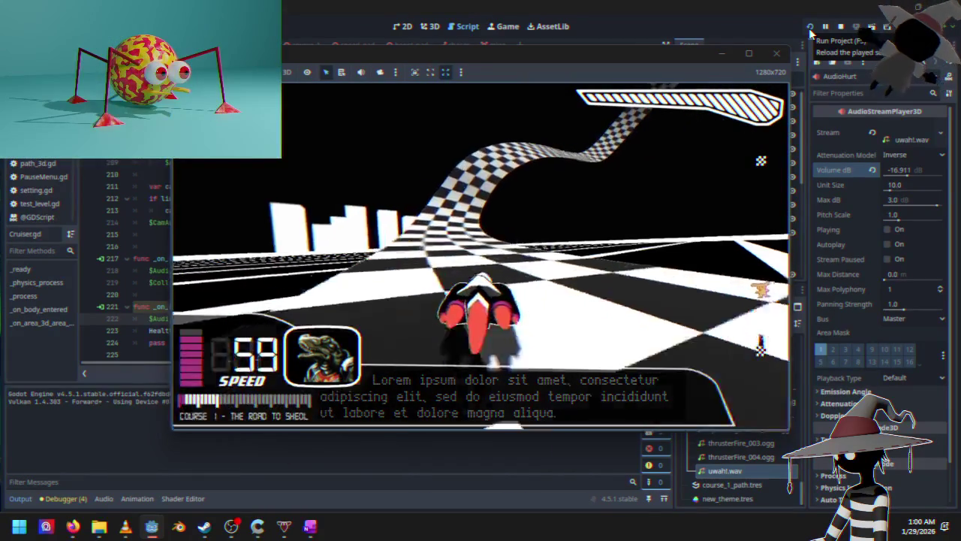
key("Escape")
key("Down")
key("Down")
key("Down")
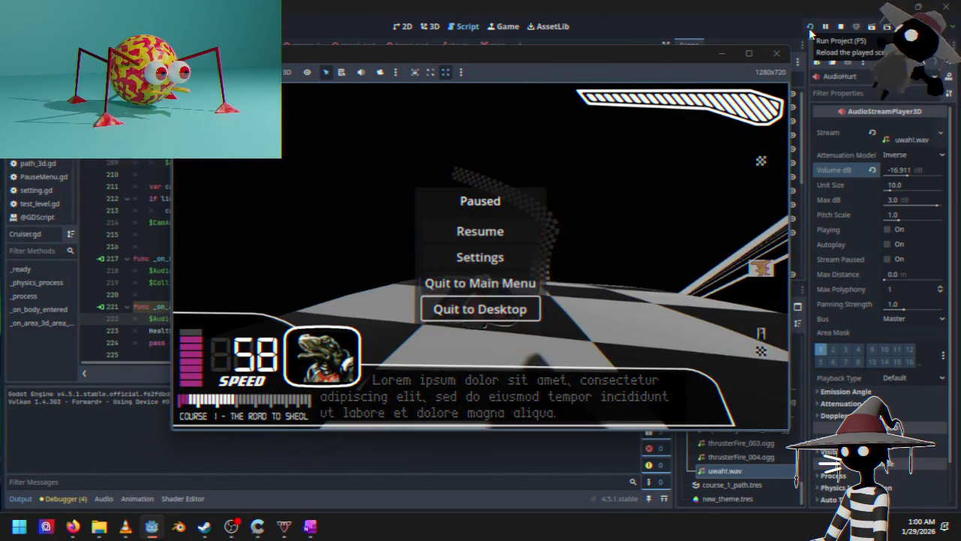
key("Return")
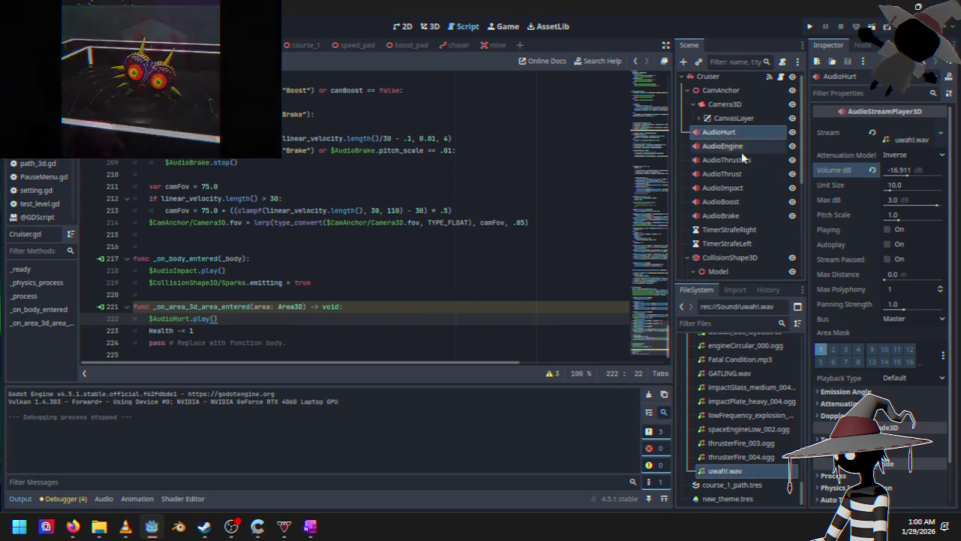
Reset AudioHurt's volume to 0 dB and inspect the uwah!.wav stream resource.
left_click(873, 169)
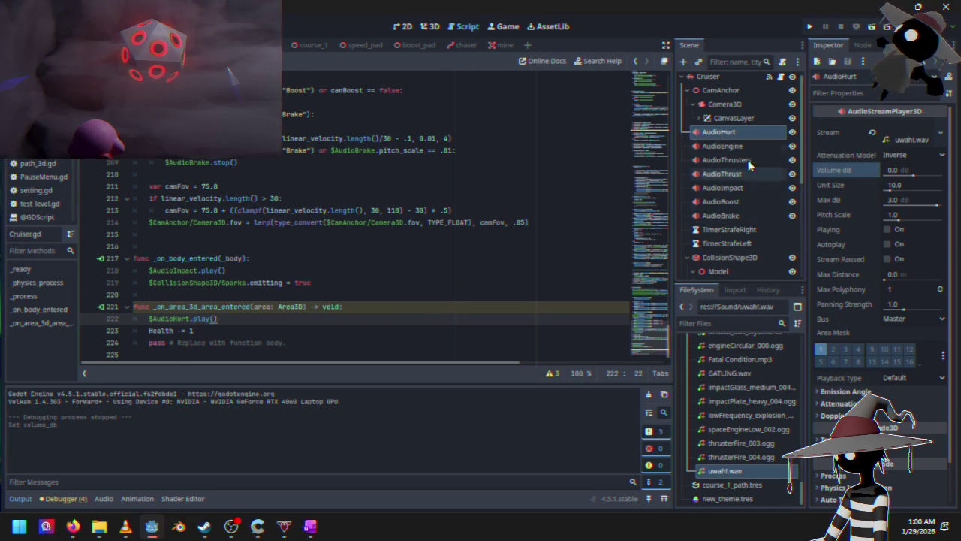
left_click(906, 140)
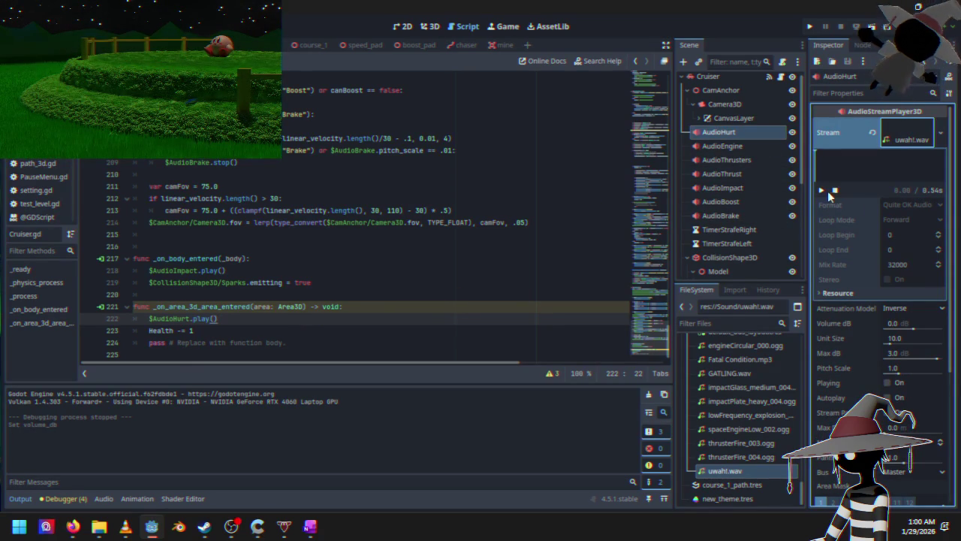
left_click(726, 470)
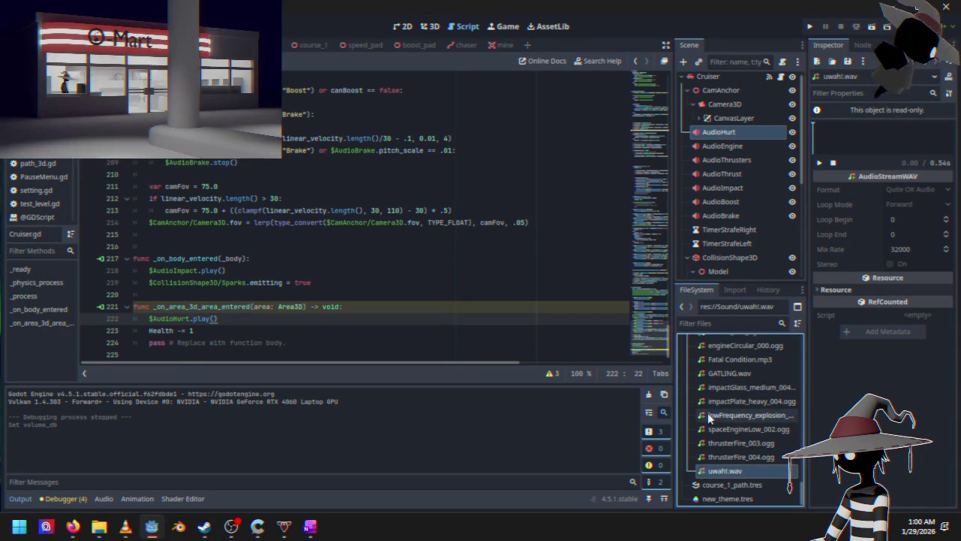
left_click(818, 110)
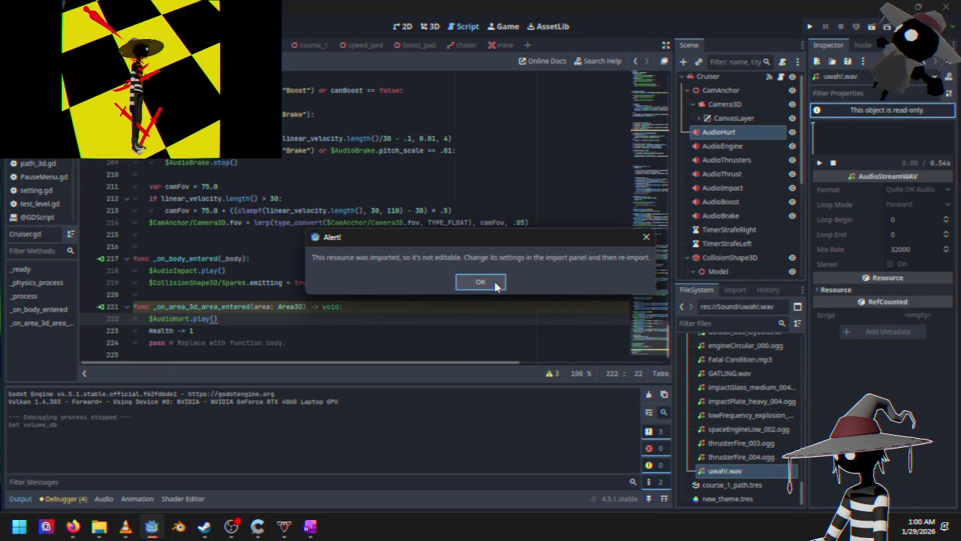
left_click(479, 281)
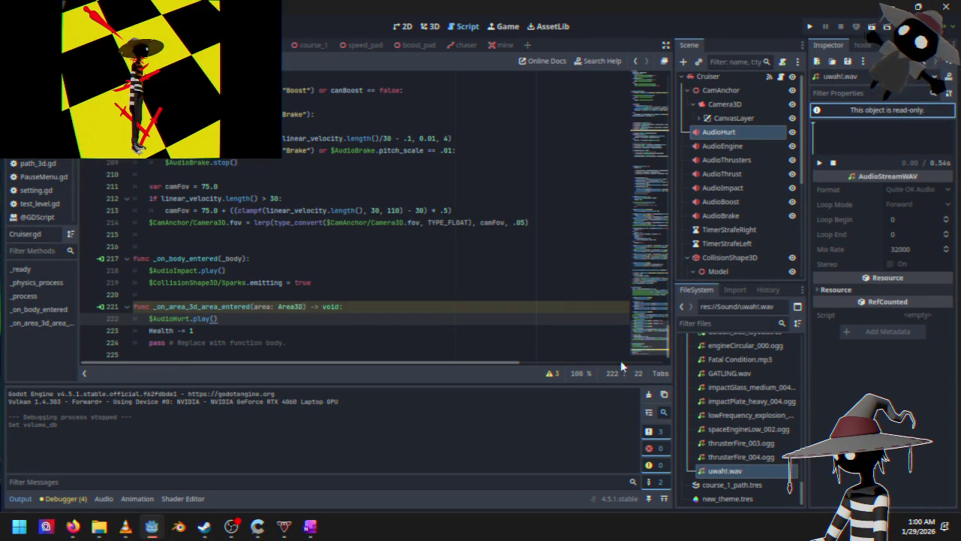
Open uwah!.wav's import settings and listen to the clip in the media player.
left_click(735, 290)
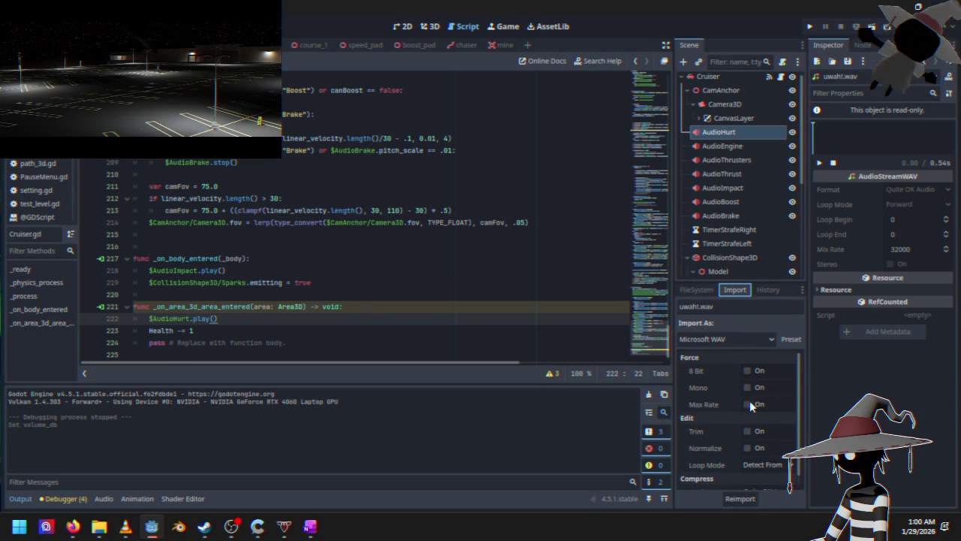
scroll(721, 428, "down", 1)
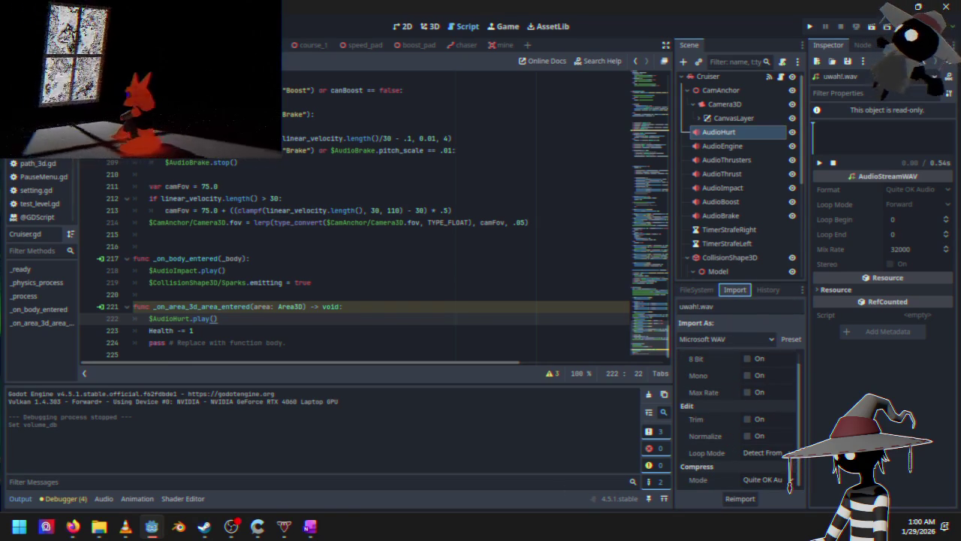
left_click(125, 526)
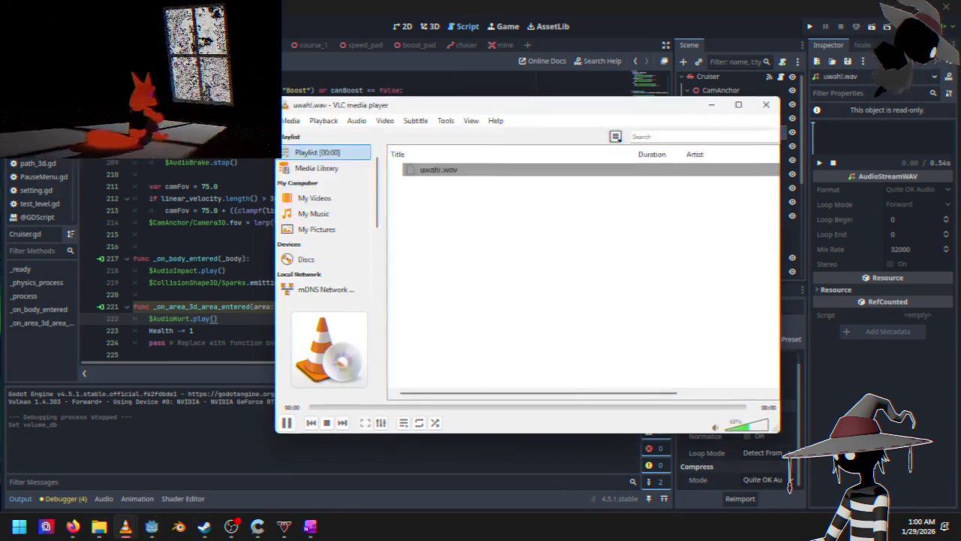
left_click(711, 104)
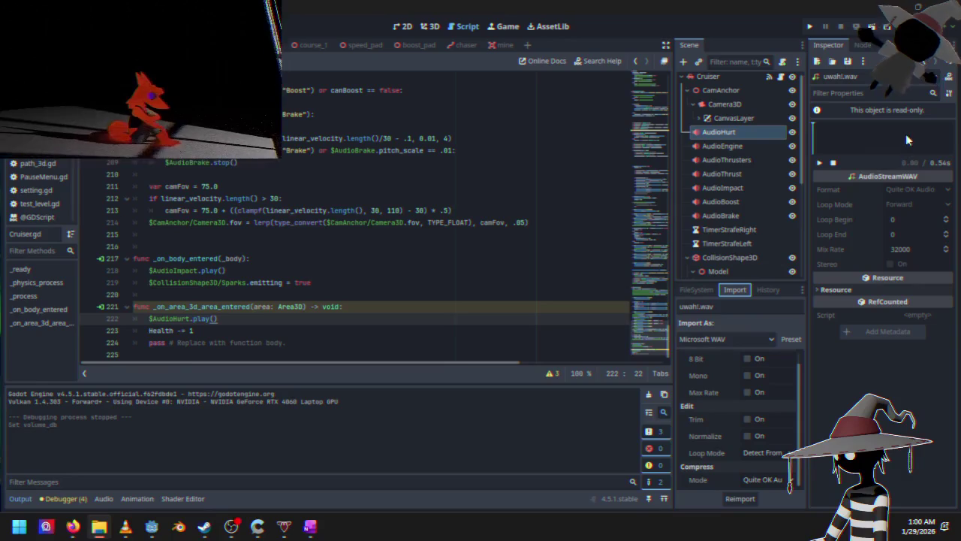
left_click(820, 163)
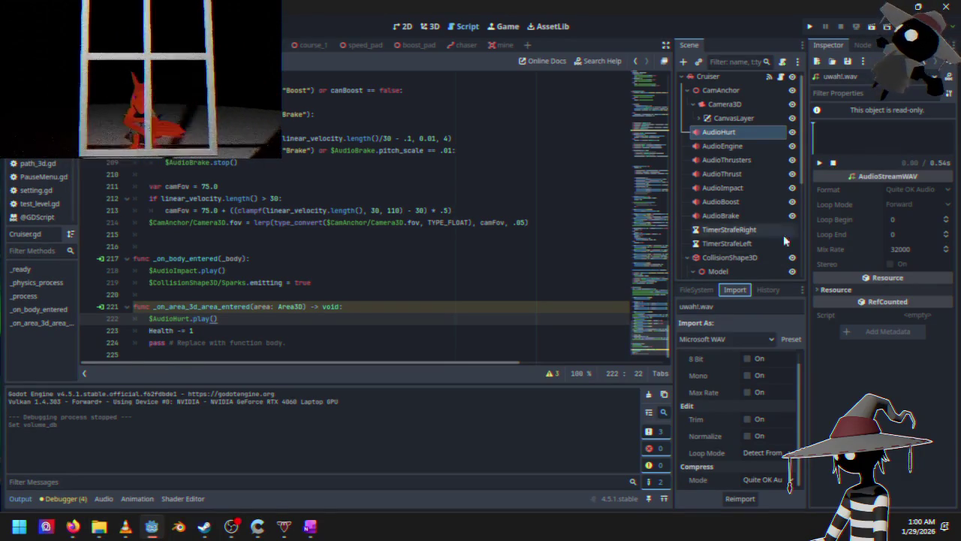
Reimport uwah!.wav keeping Microsoft WAV as the import type.
left_click(740, 499)
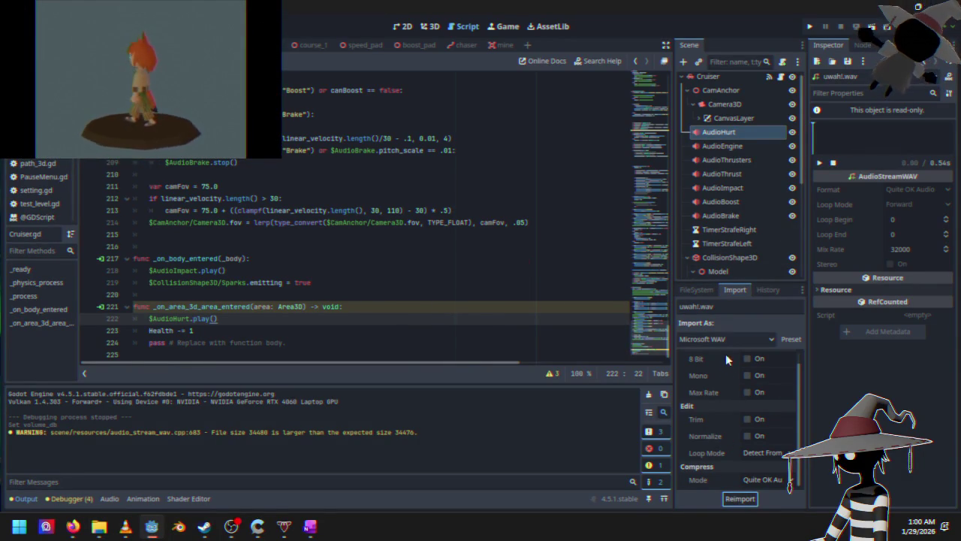
scroll(726, 360, "up", 1)
left_click(732, 341)
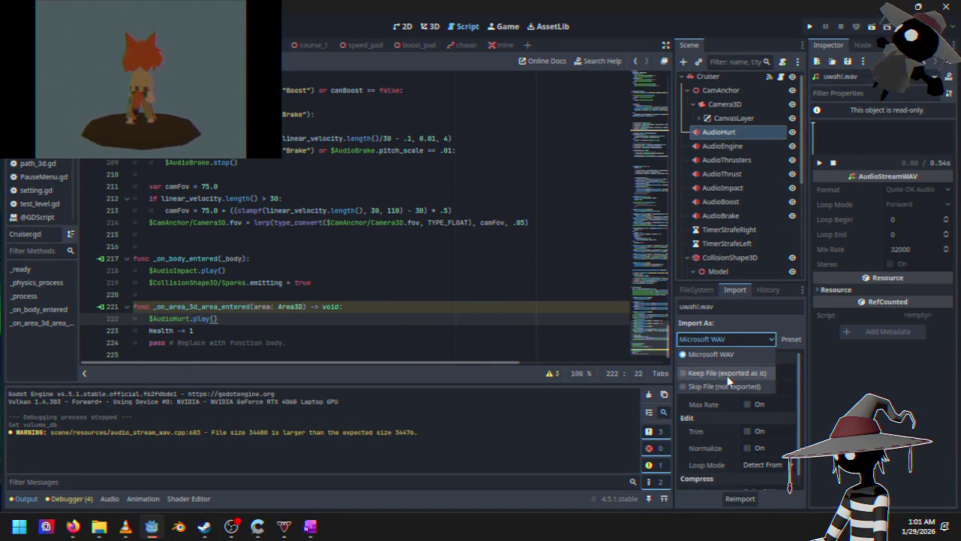
left_click(761, 318)
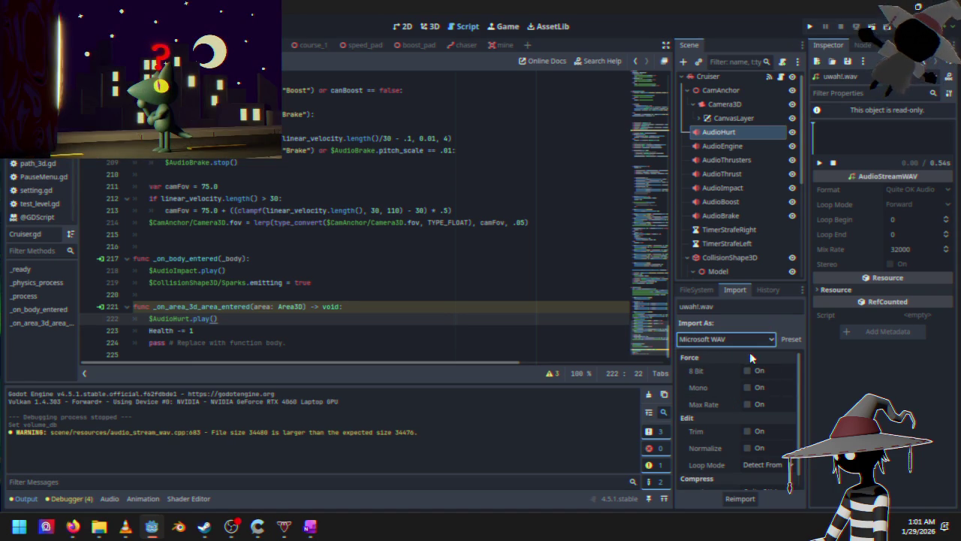
scroll(730, 426, "down", 1)
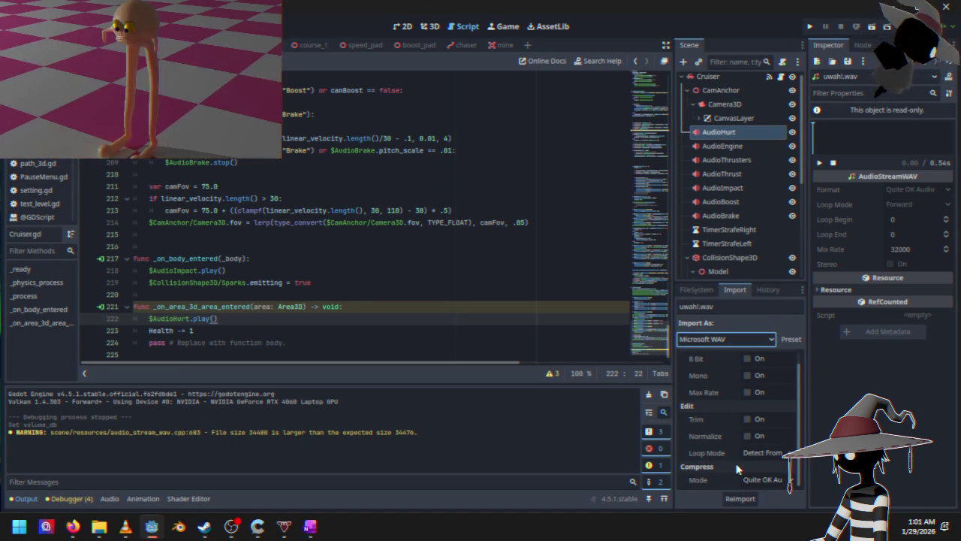
left_click(696, 290)
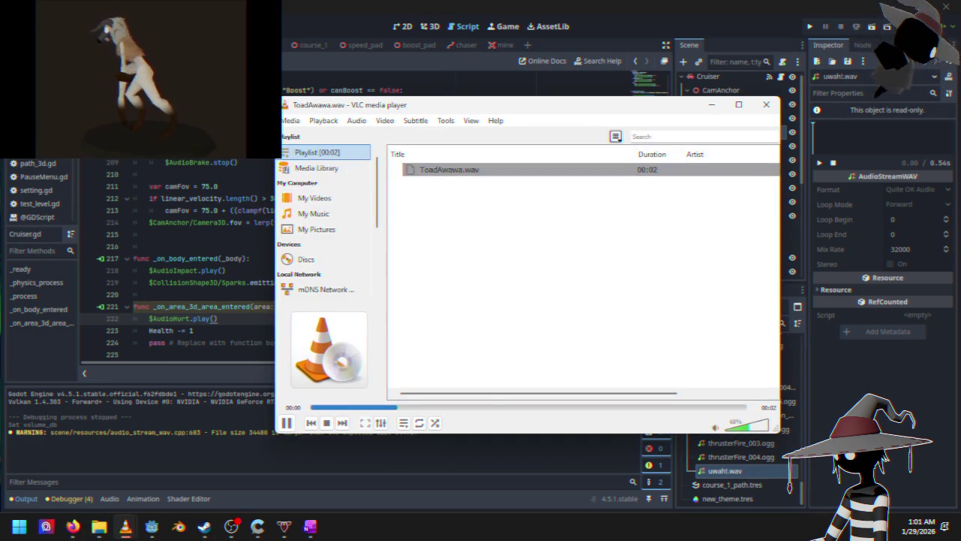
Preview ToadAwawa.wav in the Sound folder and assign it as AudioHurt's Stream.
left_click(766, 105)
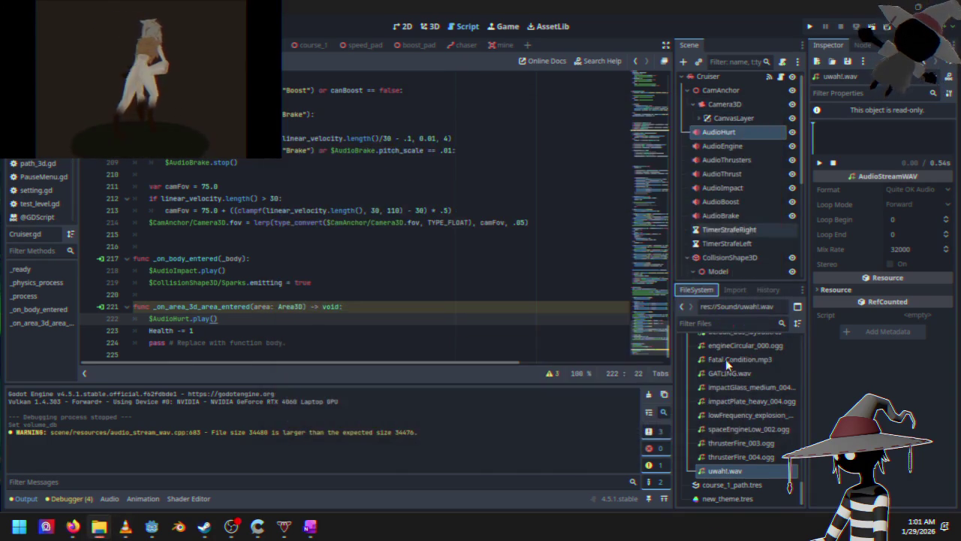
scroll(722, 397, "up", 3)
left_click(717, 403)
scroll(717, 403, "down", 2)
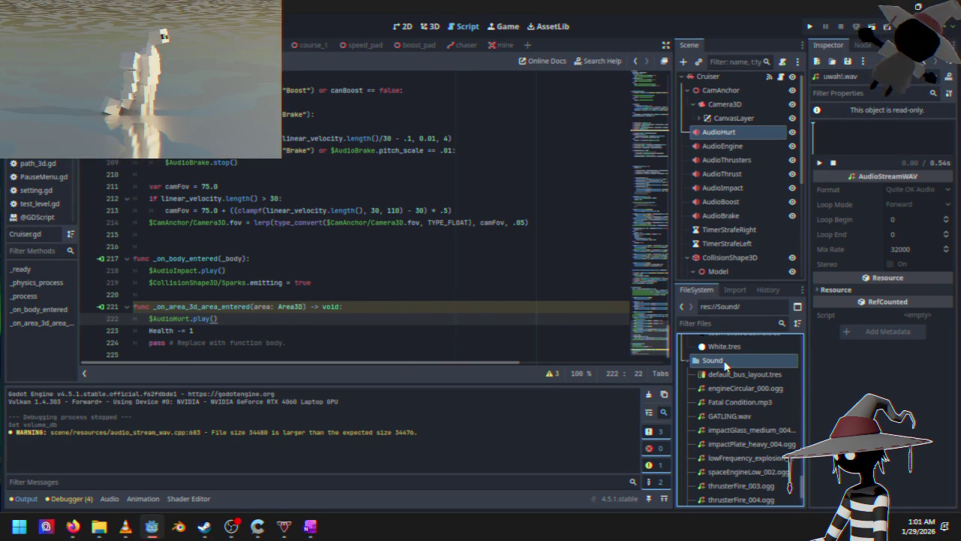
scroll(722, 375, "down", 2)
left_click(744, 457)
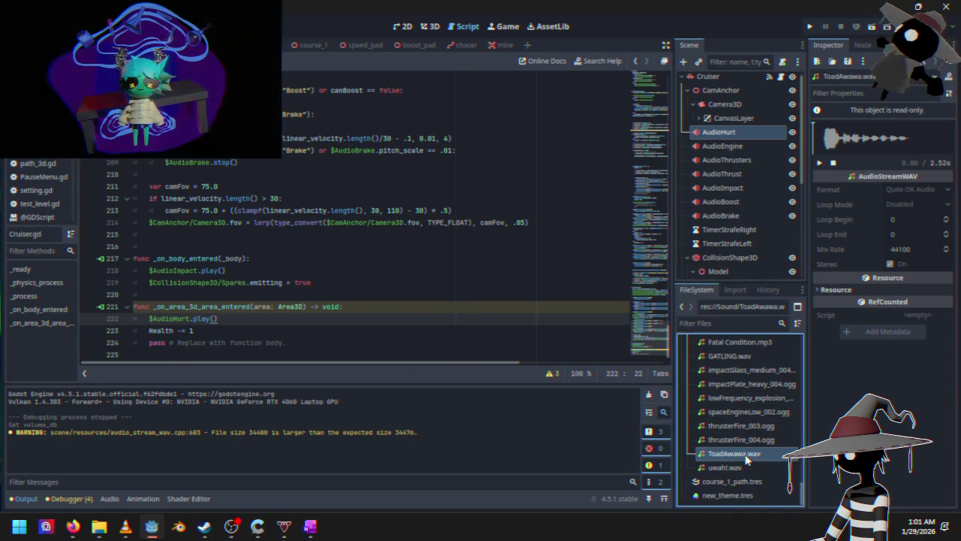
left_click(834, 162)
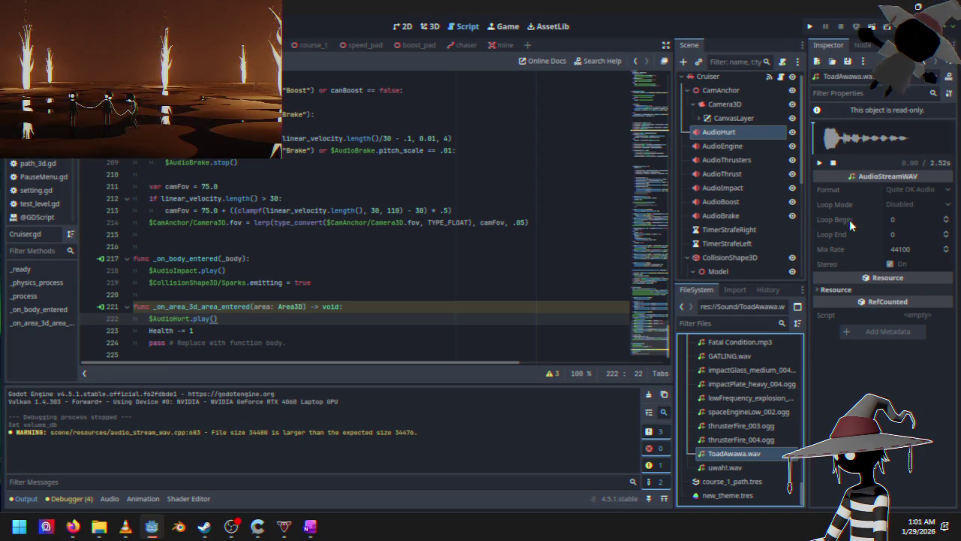
left_click(732, 137)
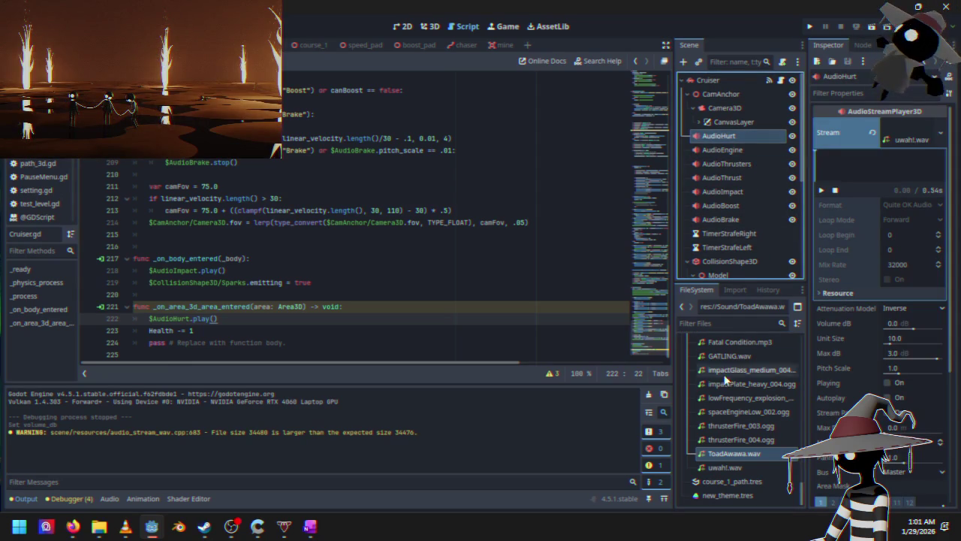
left_click_drag(725, 454, 910, 132)
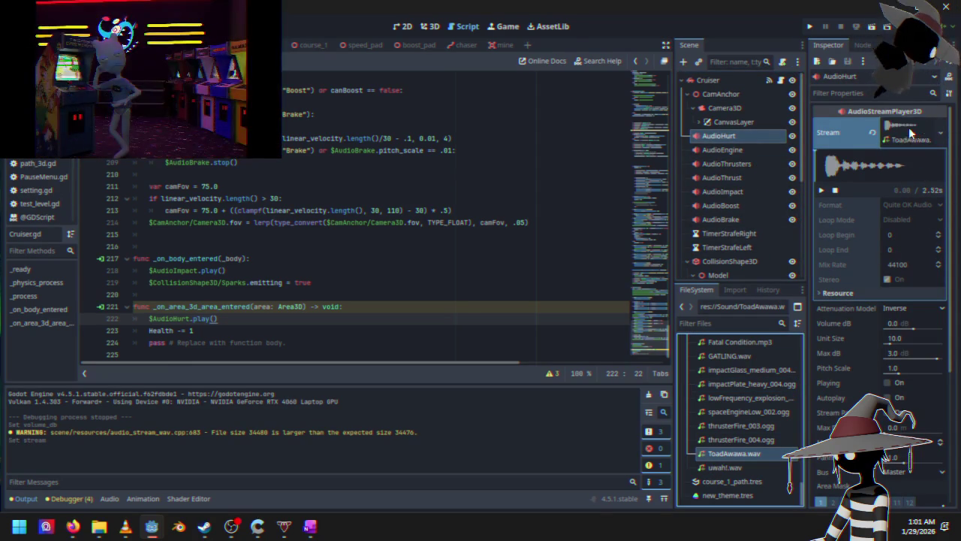
Delete the old uwah!.wav file and run the project.
left_click(717, 469)
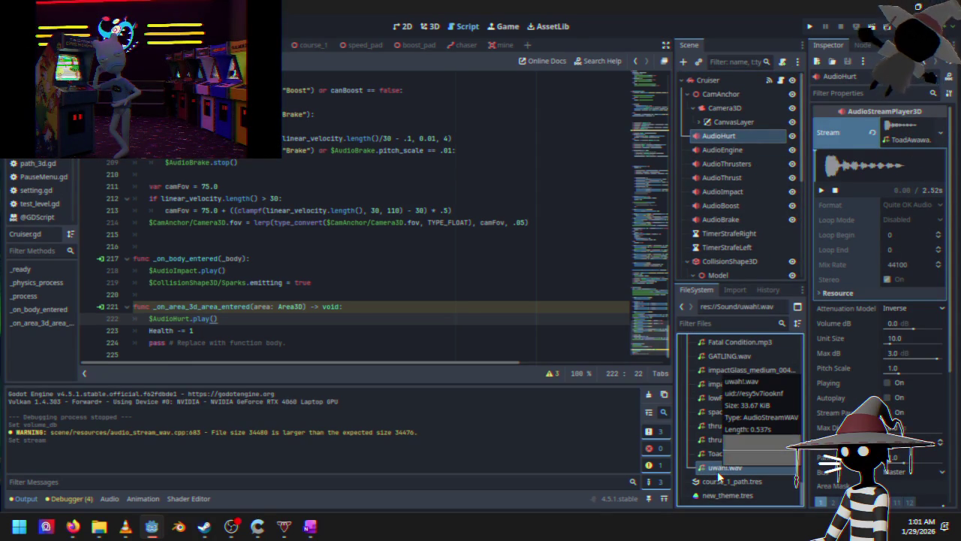
key("Delete")
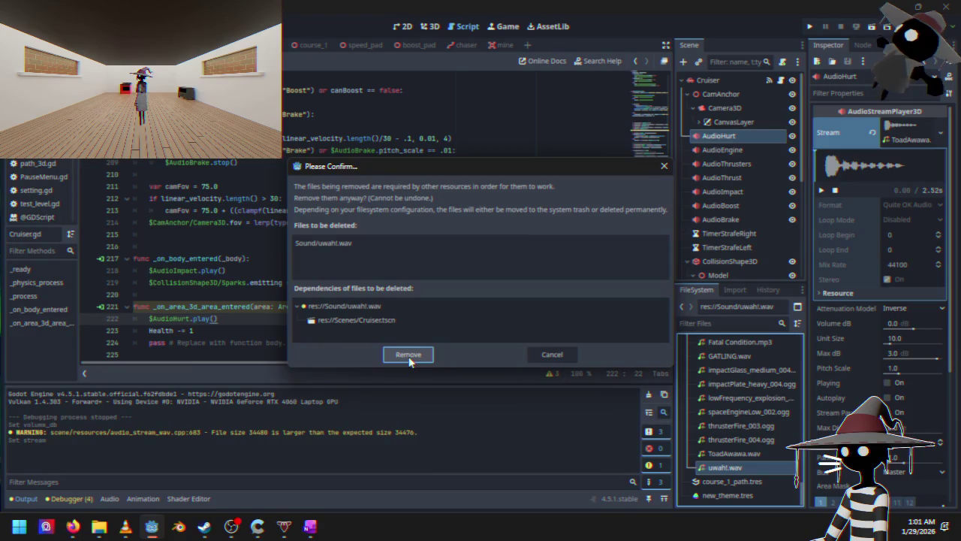
left_click(409, 356)
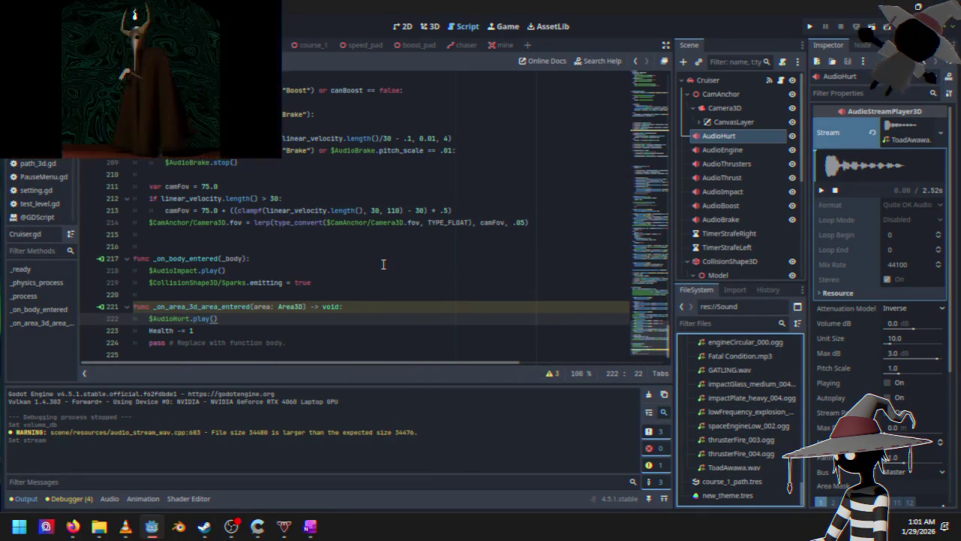
left_click(810, 28)
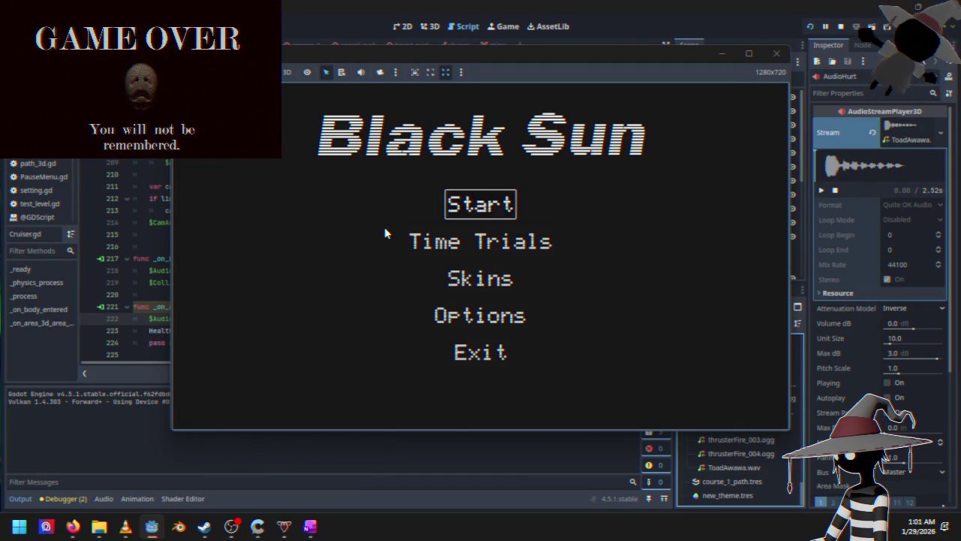
Race Course 1 from the main menu, then pause and quit to desktop.
key("Return")
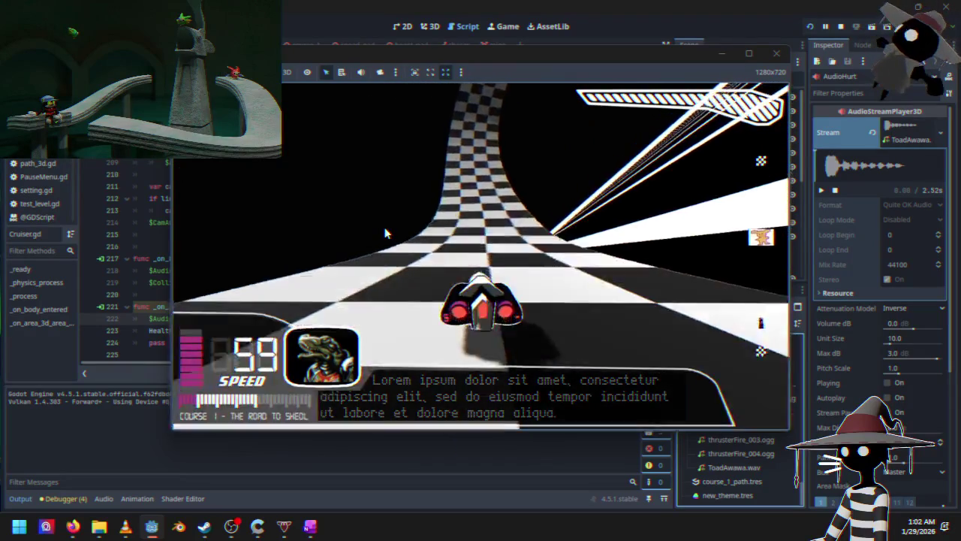
key("Escape")
key("Down")
key("Down")
key("Down")
key("Return")
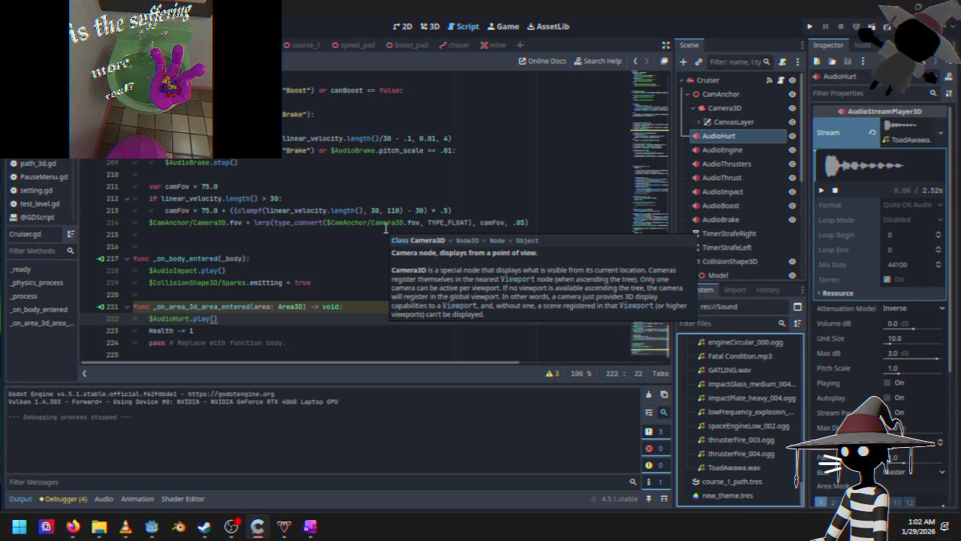
Insert an apply_impulse() call at the top of the hurt handler, leaving it argumentless.
left_click(377, 306)
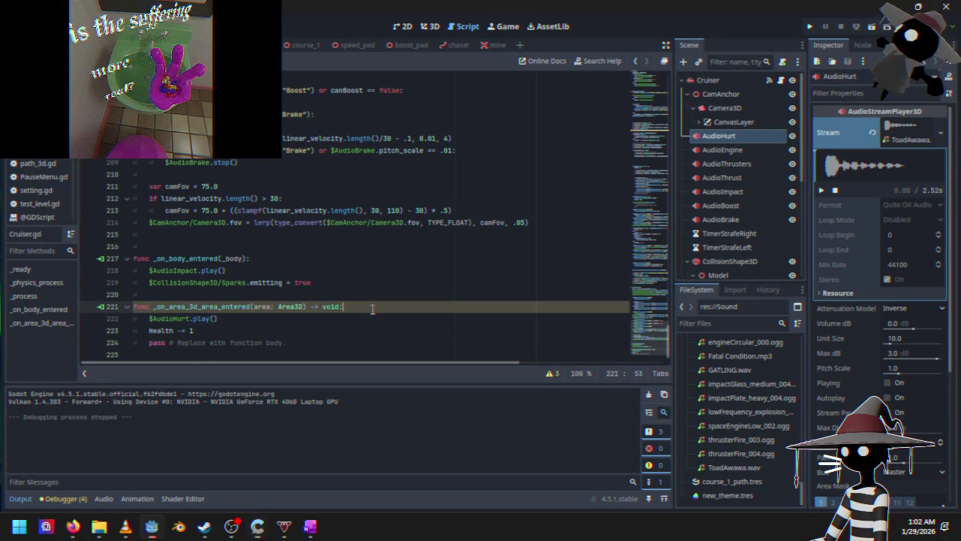
key("Return")
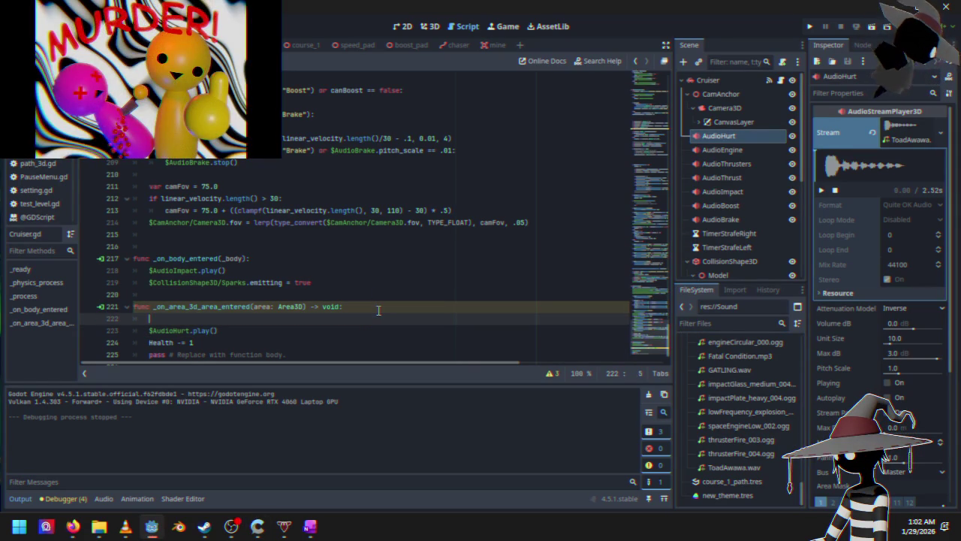
type("app")
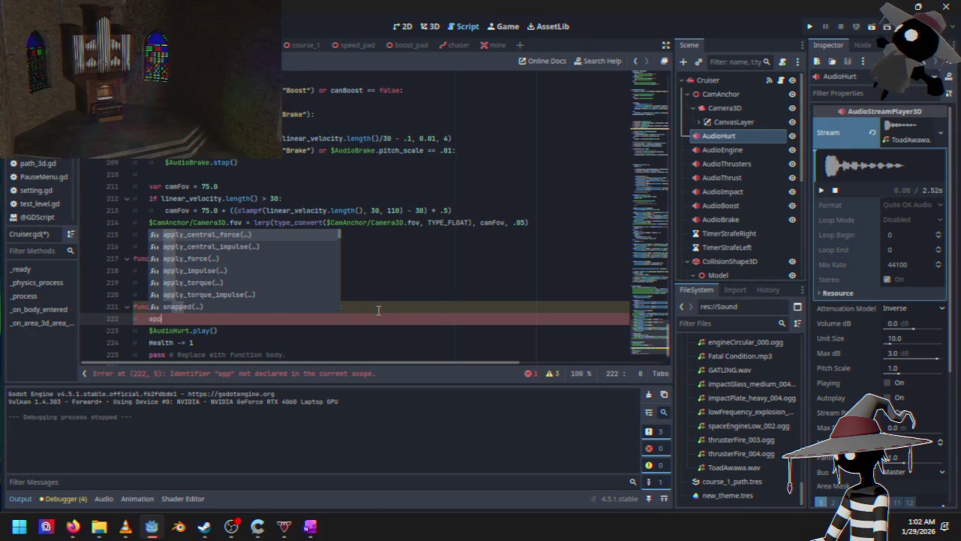
key("Down")
key("Down")
key("Down")
key("Return")
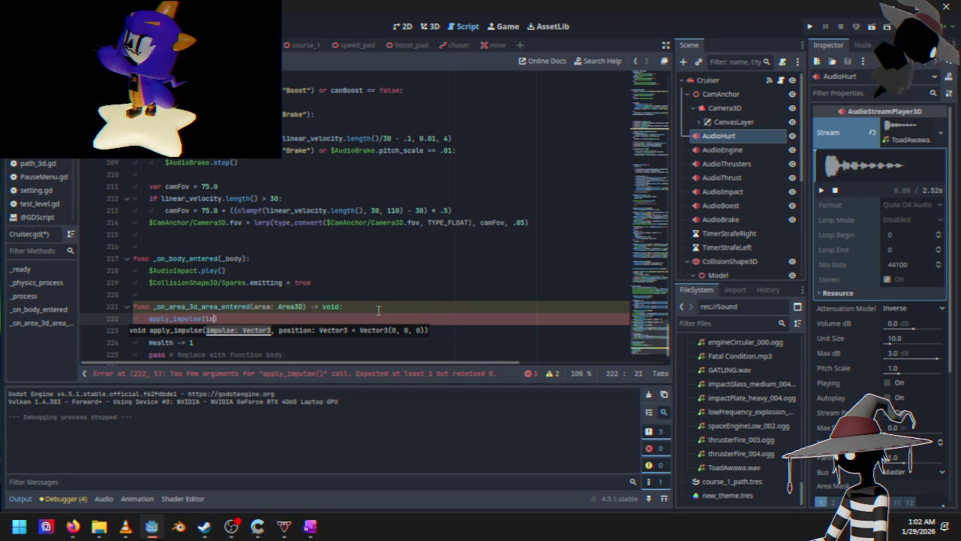
type("local")
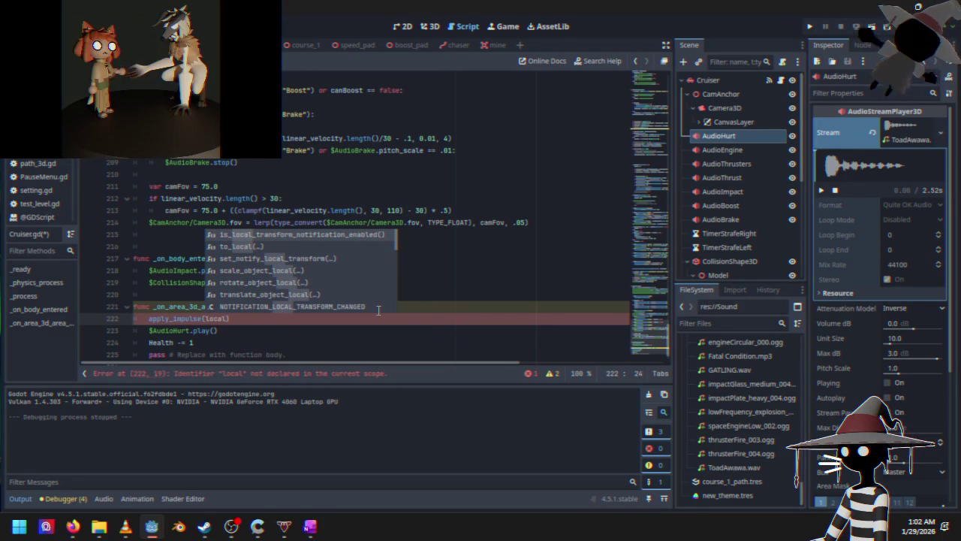
type("_u")
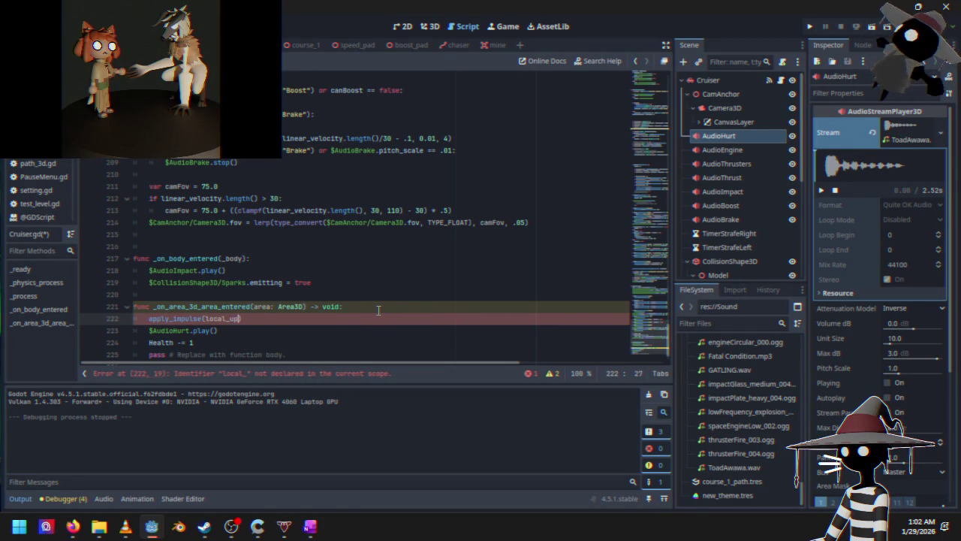
key("ctrl+BackSpace")
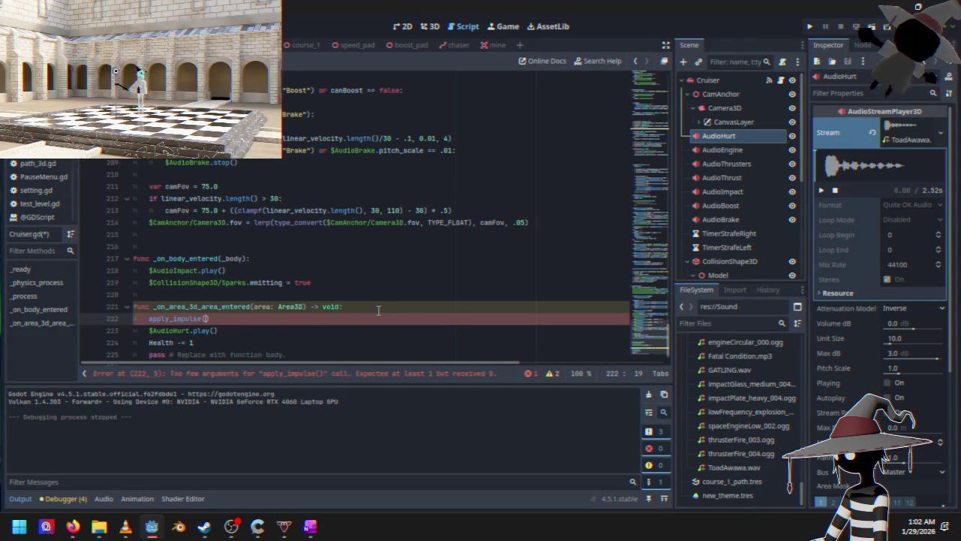
scroll(319, 216, "up", 20)
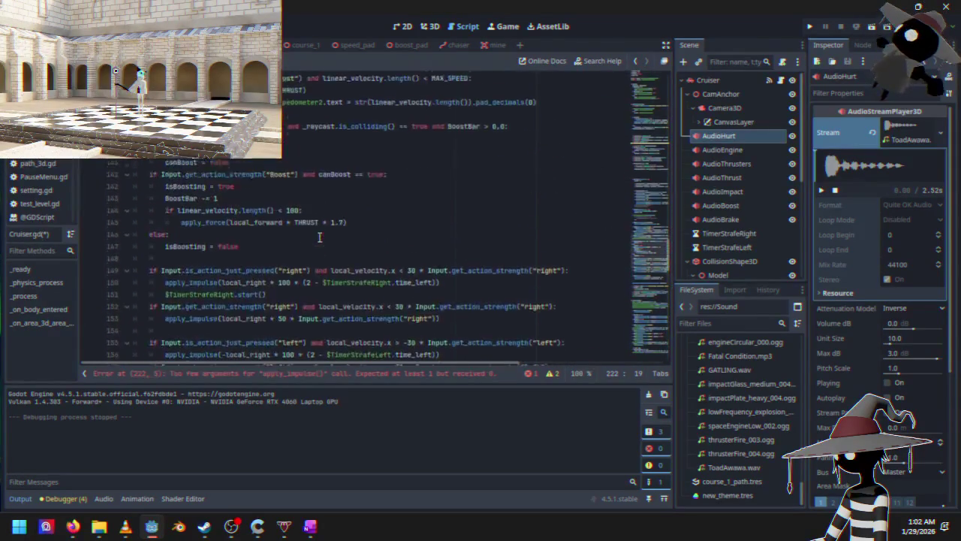
Select 'var' on the local_up line and scroll up to the member variable declarations.
scroll(323, 235, "up", 10)
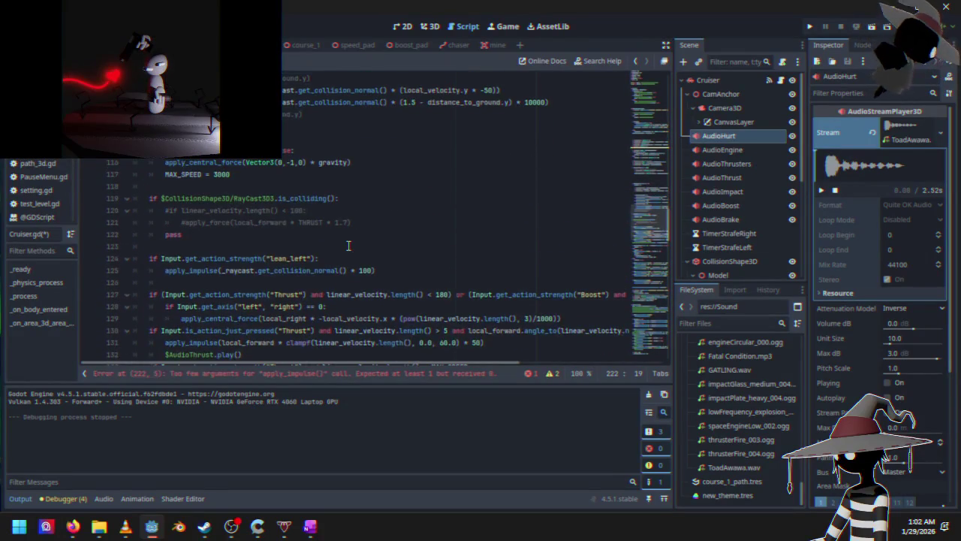
scroll(354, 245, "up", 8)
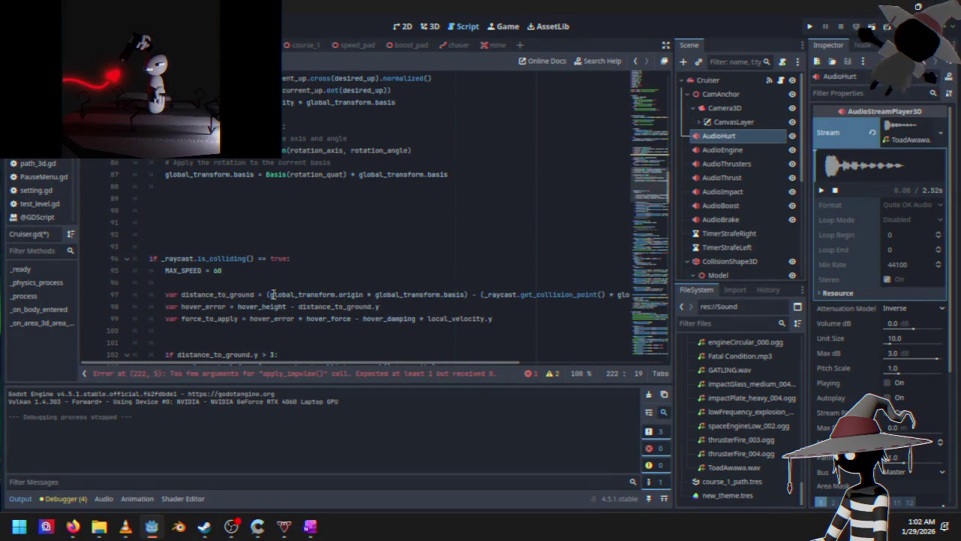
scroll(275, 262, "up", 4)
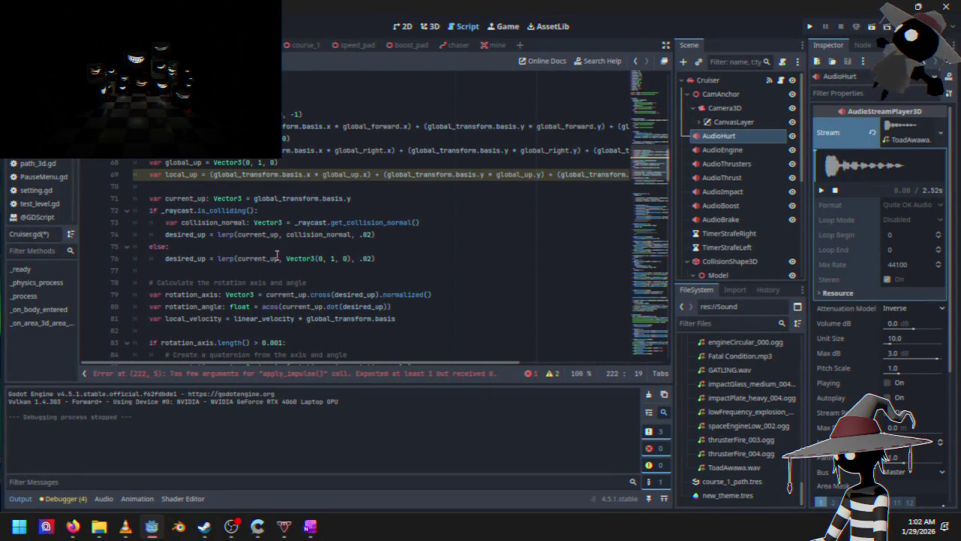
scroll(259, 195, "up", 3)
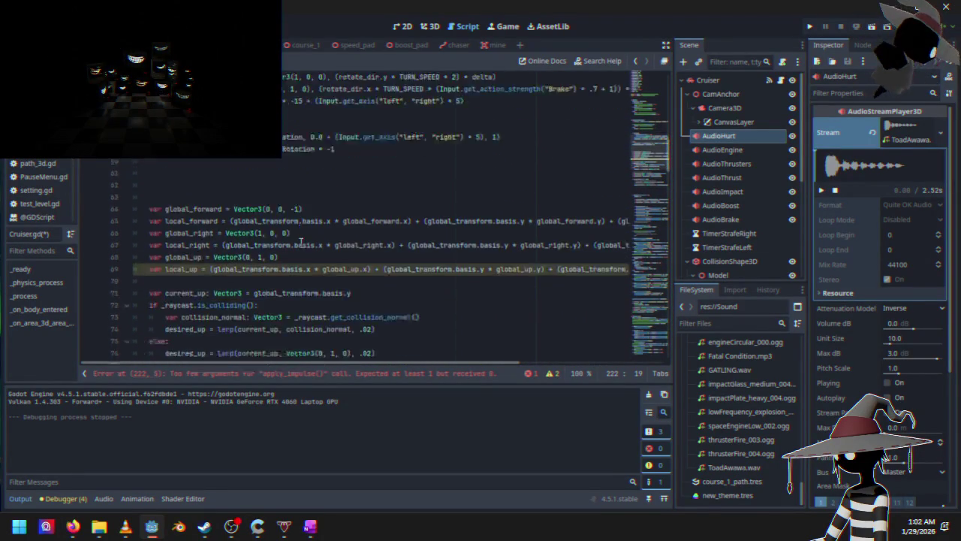
type("orm.basis.y")
mouse_move(296, 364)
left_mouse_down()
mouse_move(386, 355)
mouse_move(300, 362)
left_mouse_up()
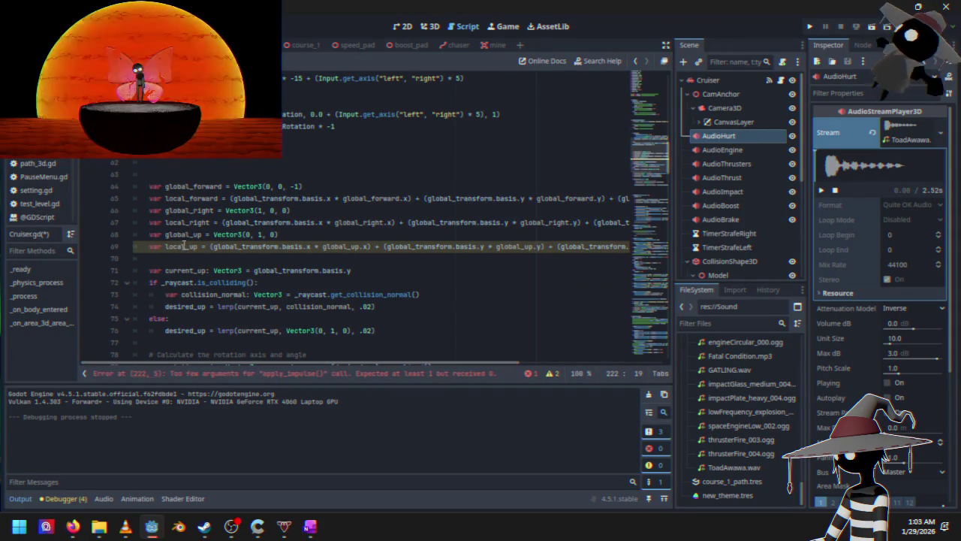
left_click_drag(150, 249, 163, 248)
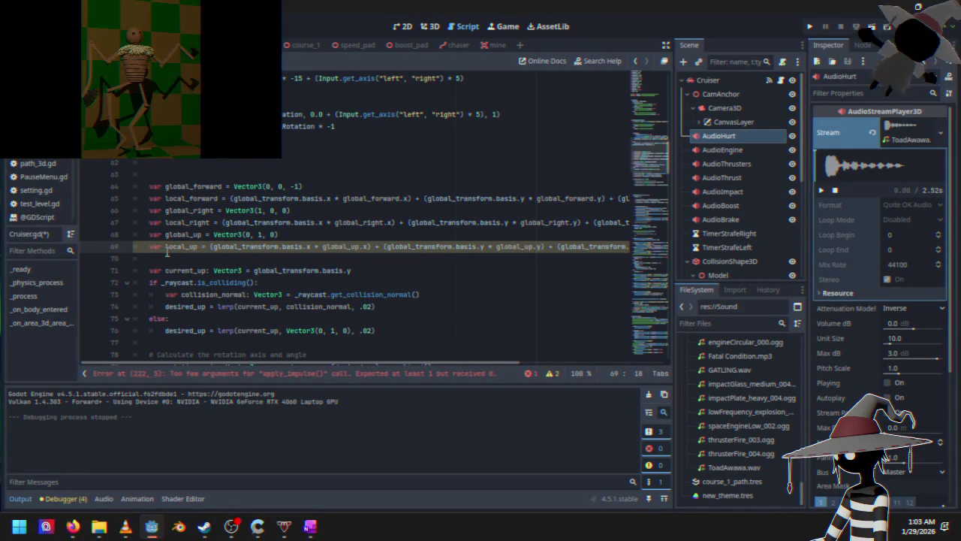
scroll(167, 250, "up", 15)
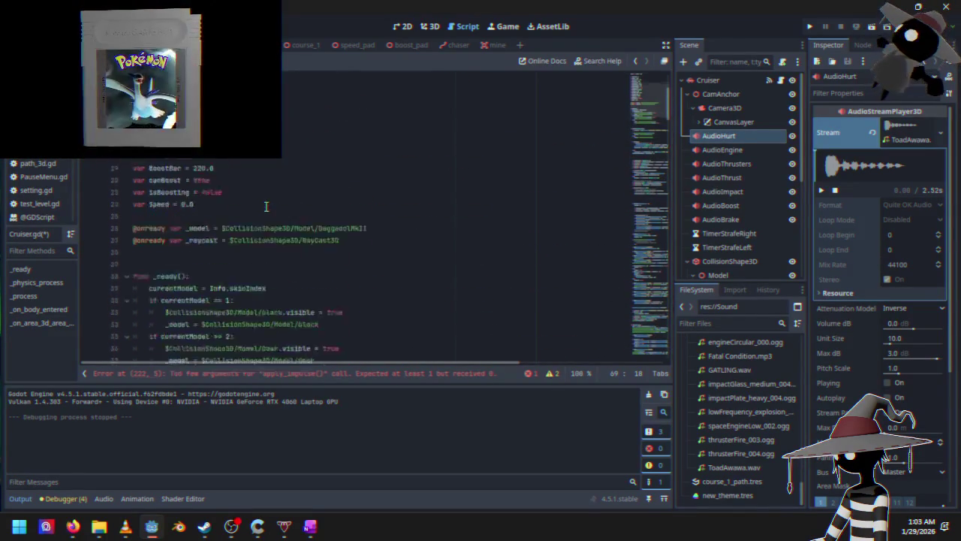
scroll(263, 210, "up", 2)
scroll(231, 319, "down", 1)
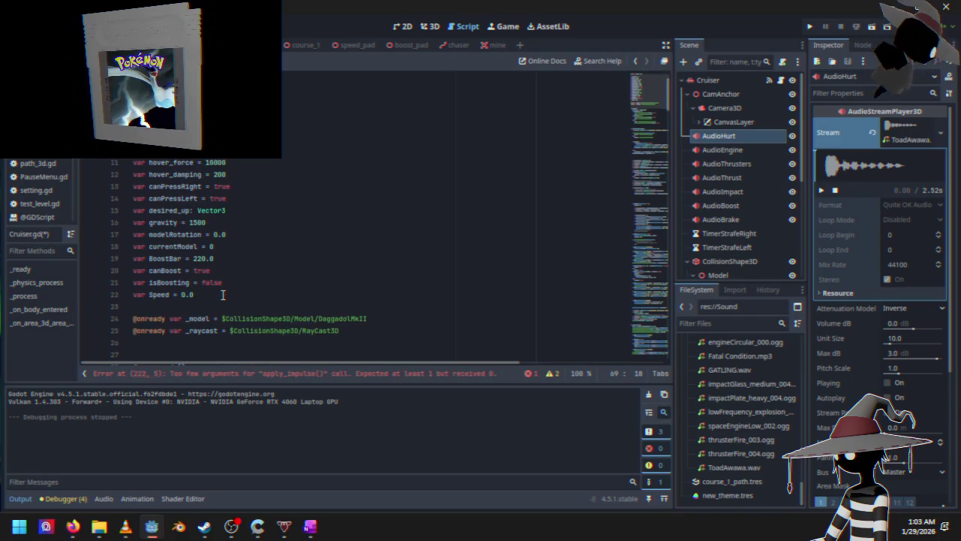
Declare 'var local_up = Vector3.ZERO' on a new line below var Speed in Cruiser.gd.
left_click(223, 295)
key("Return")
type("var local_up ")
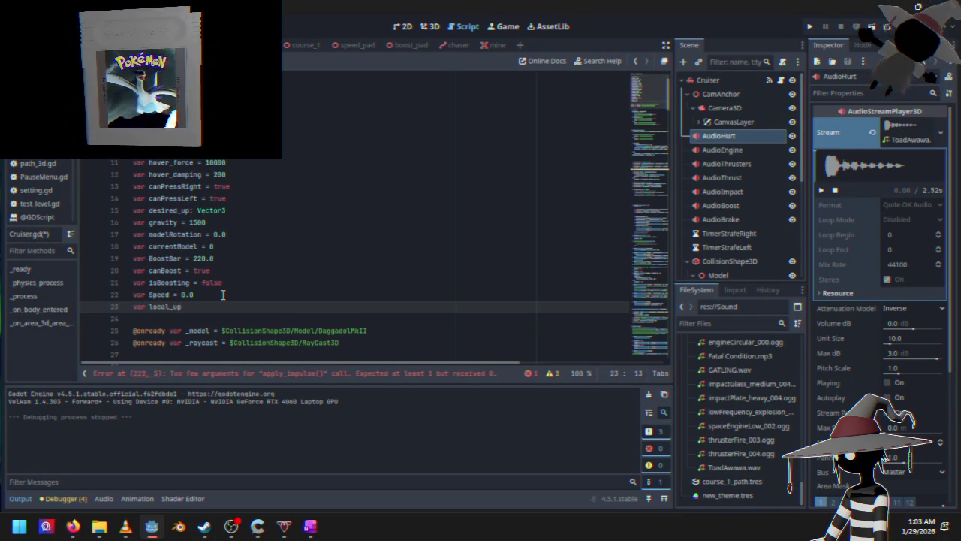
type("= Vector2")
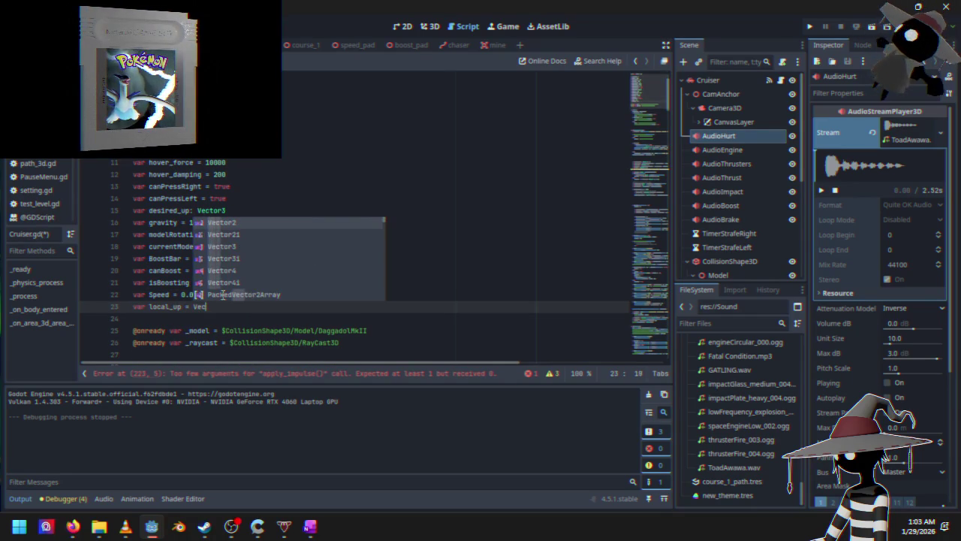
key("BackSpace")
type("3")
key("Escape")
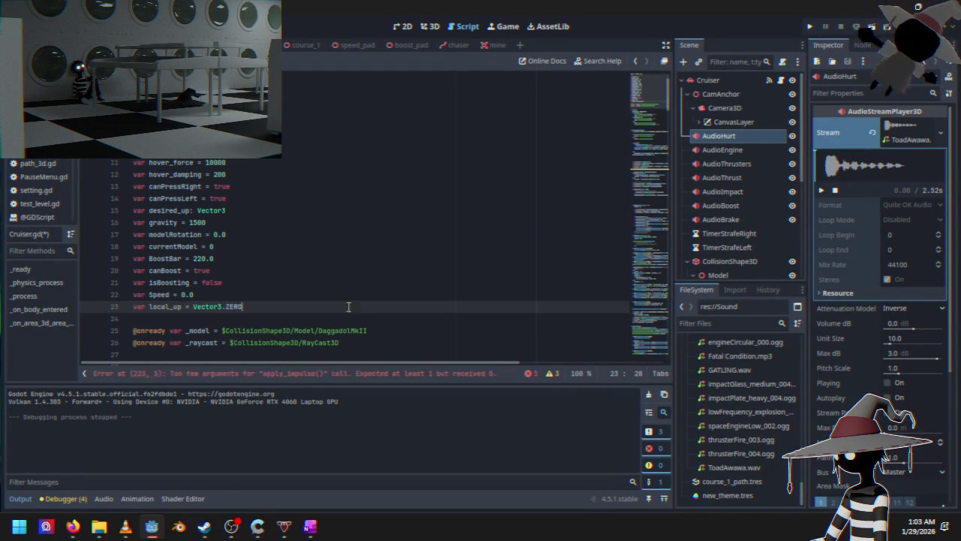
scroll(349, 304, "down", 15)
left_click(173, 155)
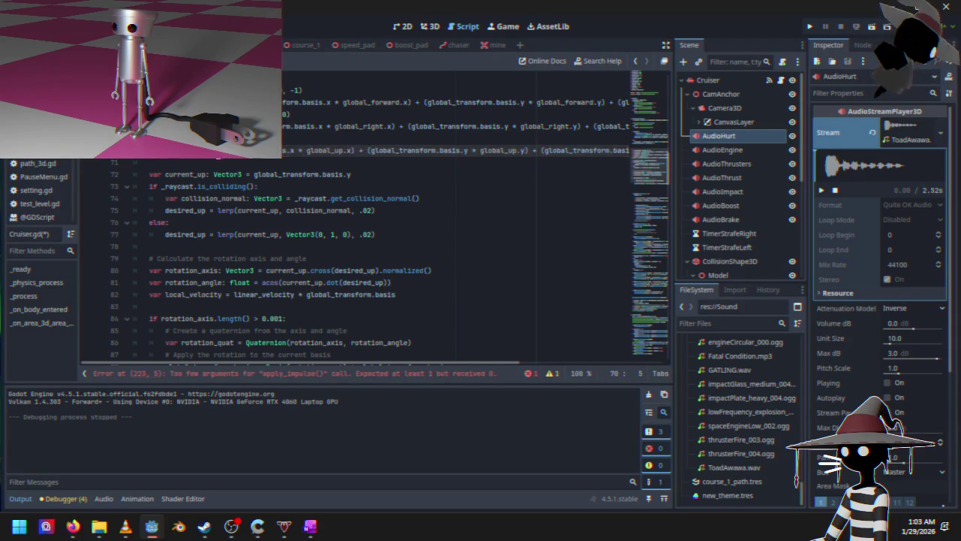
Fill the empty apply_impulse() call in the hurt handler with local_up * 150, then launch a playtest.
scroll(279, 204, "down", 12)
scroll(210, 264, "down", 20)
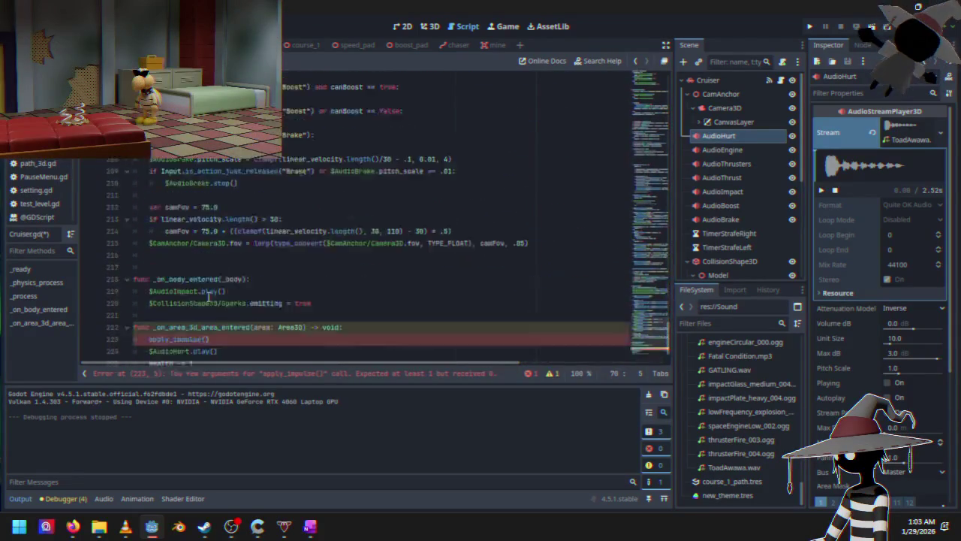
left_click(205, 294)
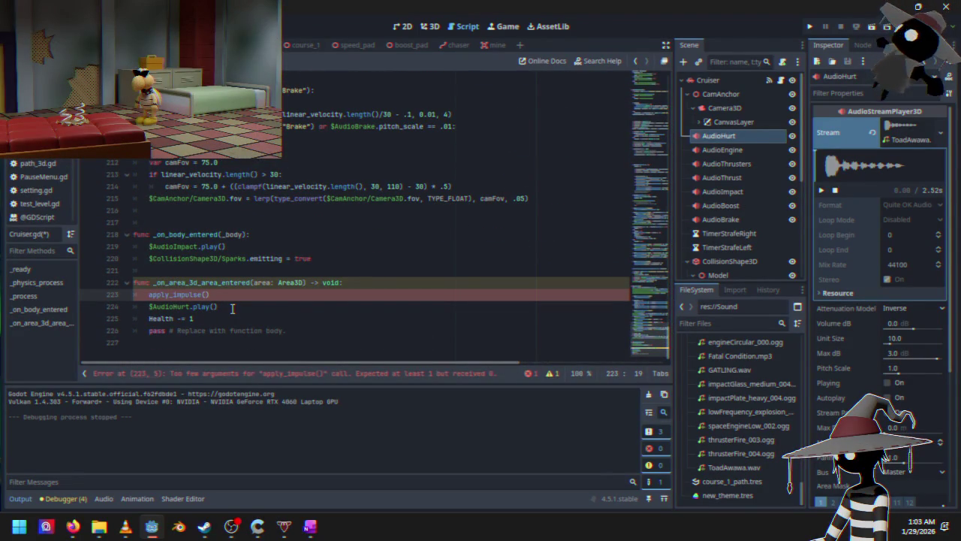
type("local_up * 150")
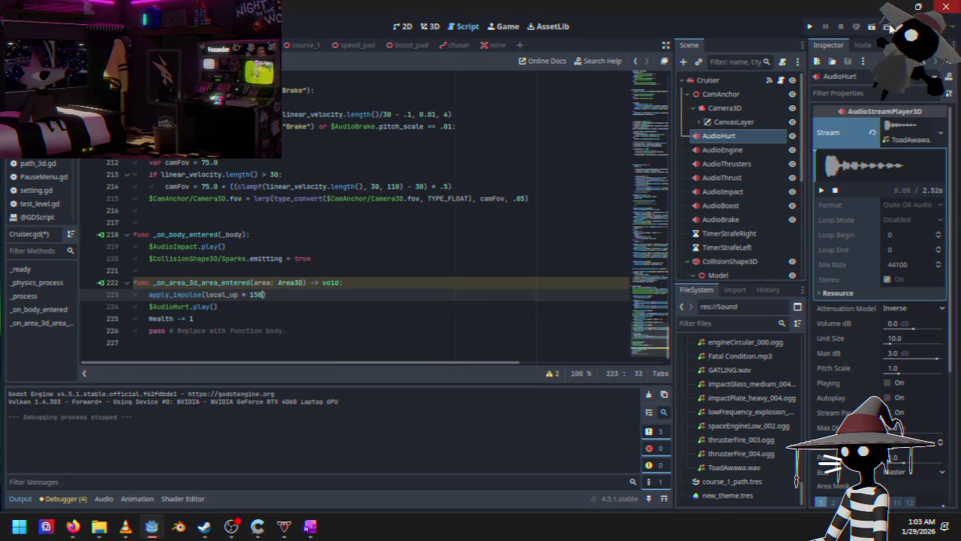
left_click(810, 29)
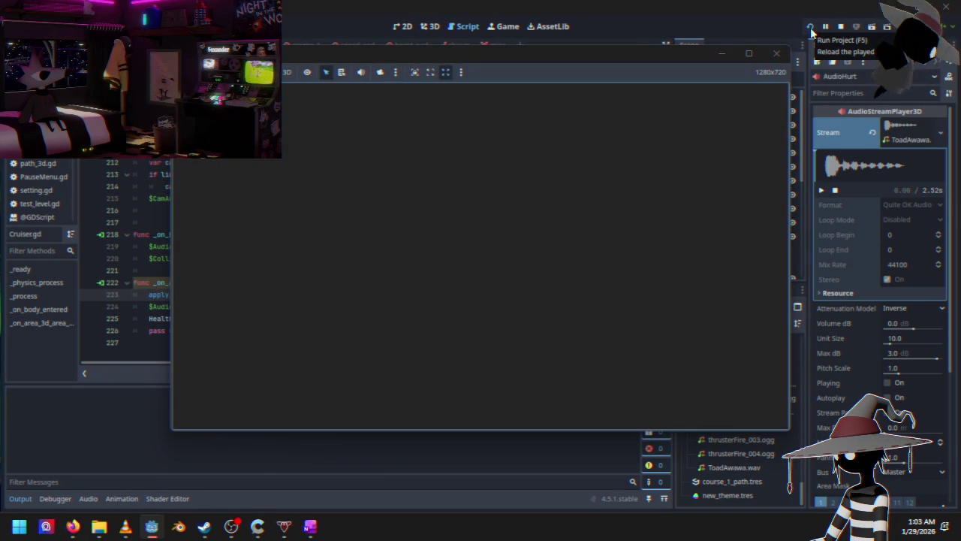
key("Return")
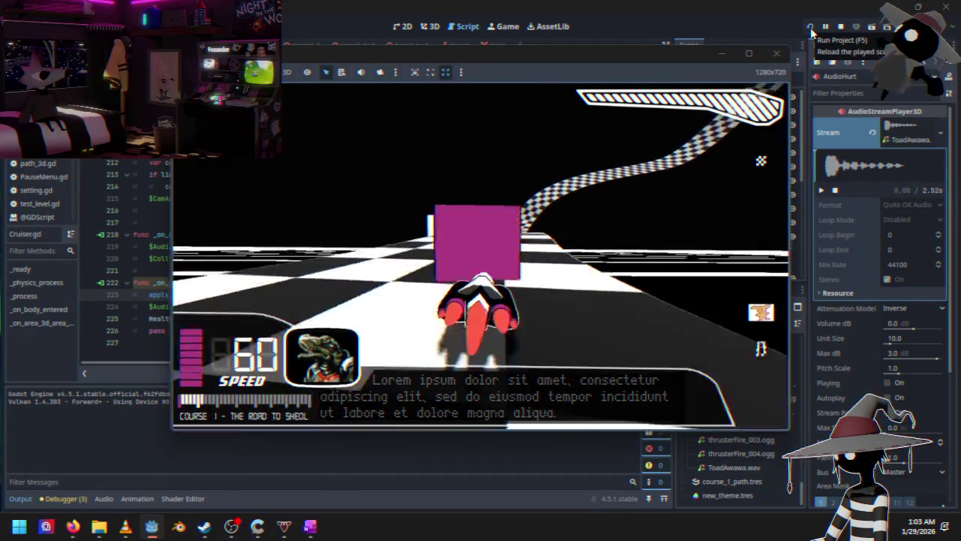
key("Escape")
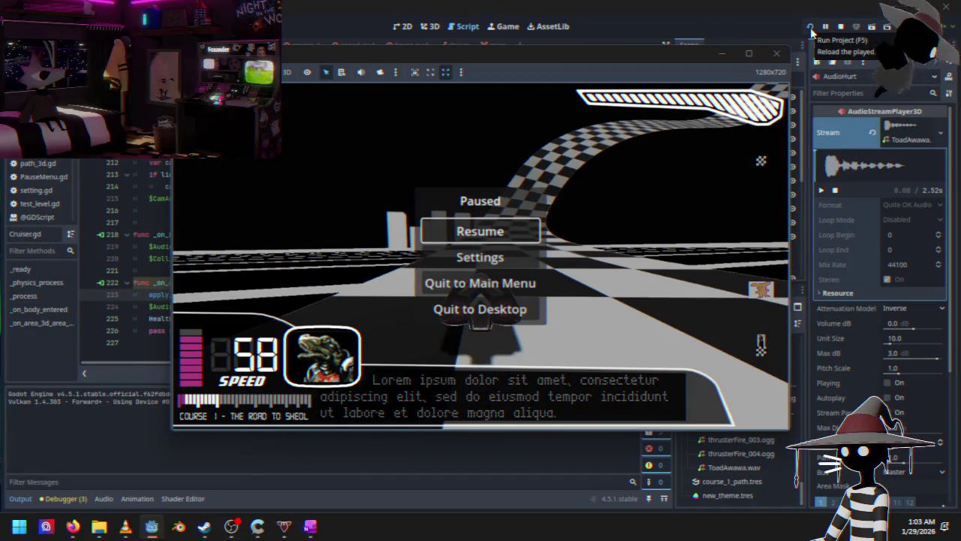
left_click(842, 26)
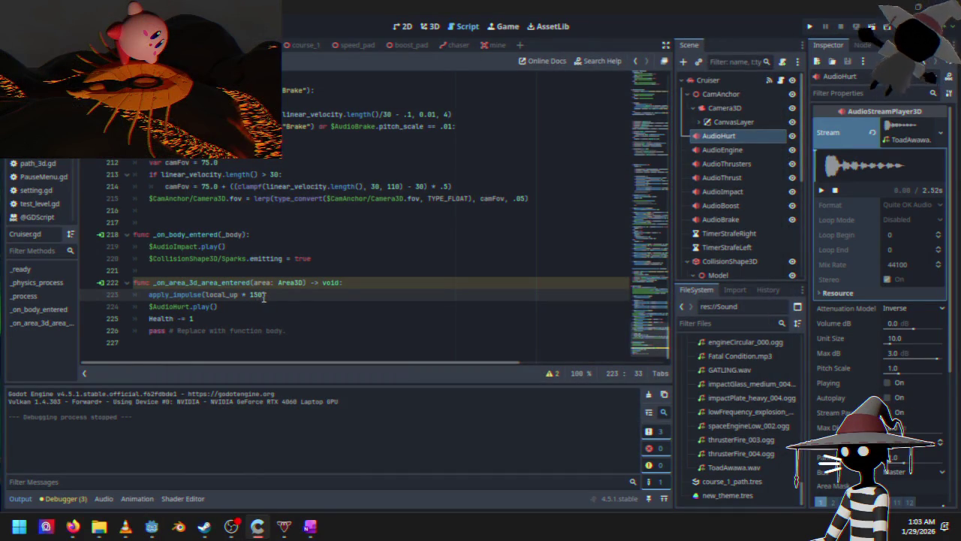
Raise the knockback to local_up * 500 and run a quick test of the game.
type("0")
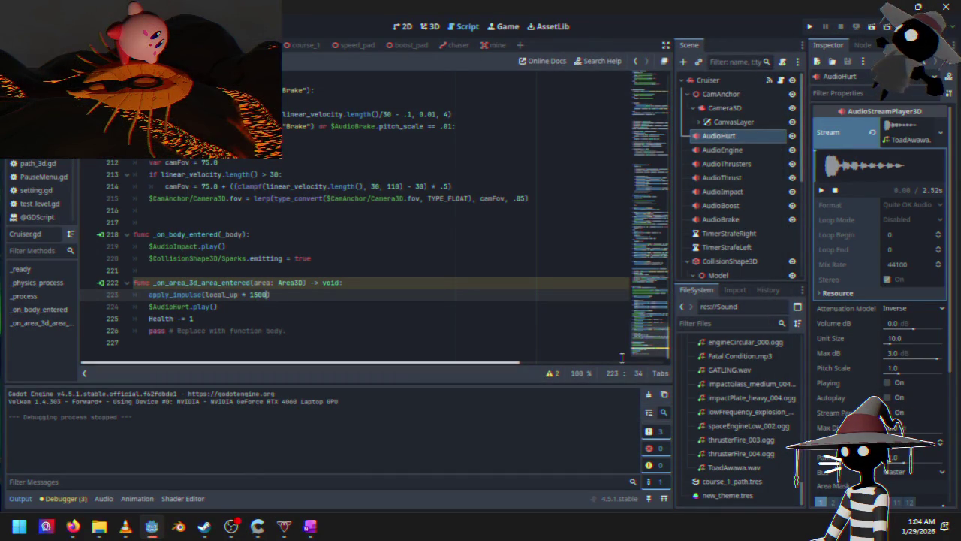
left_click(810, 27)
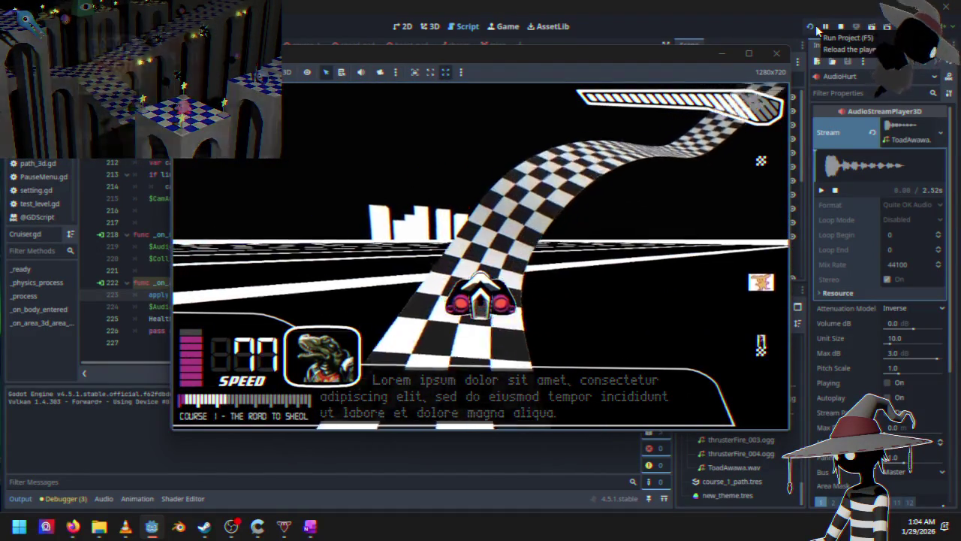
left_click(841, 27)
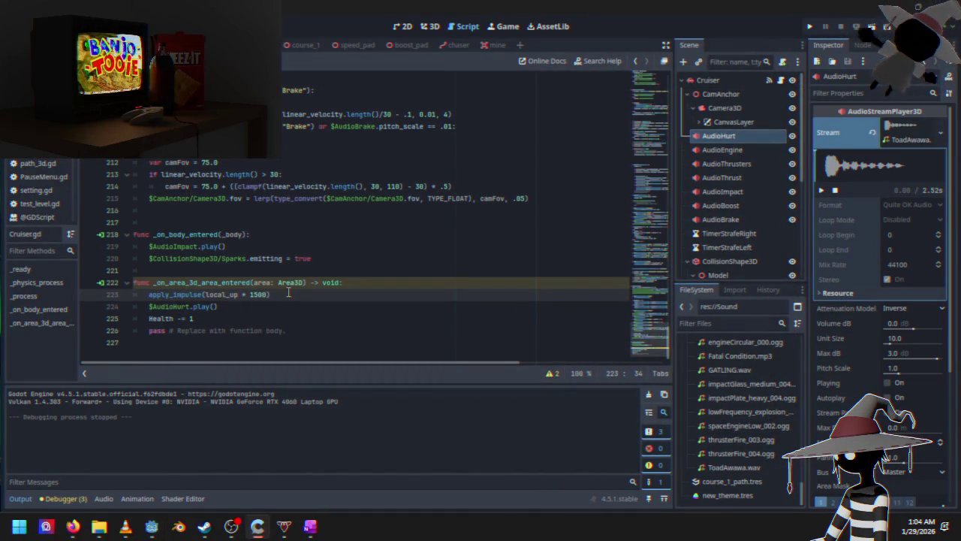
Playtest a race with the 500 knockback, then pause and close the game.
key("Left")
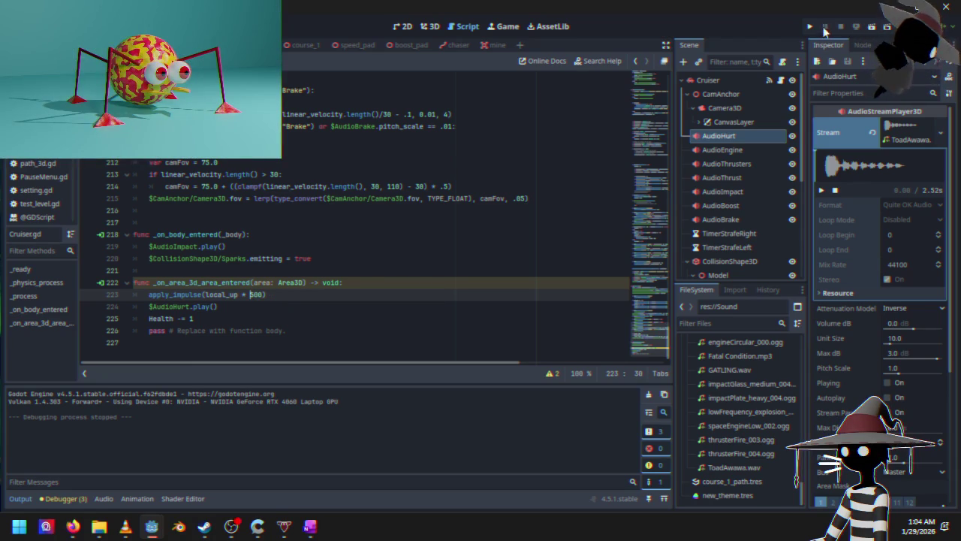
left_click(811, 27)
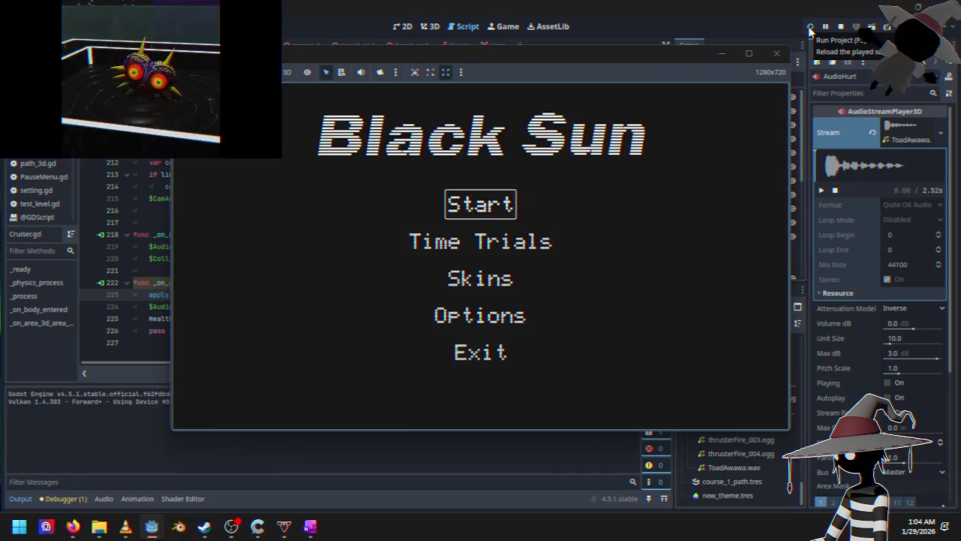
key("Return")
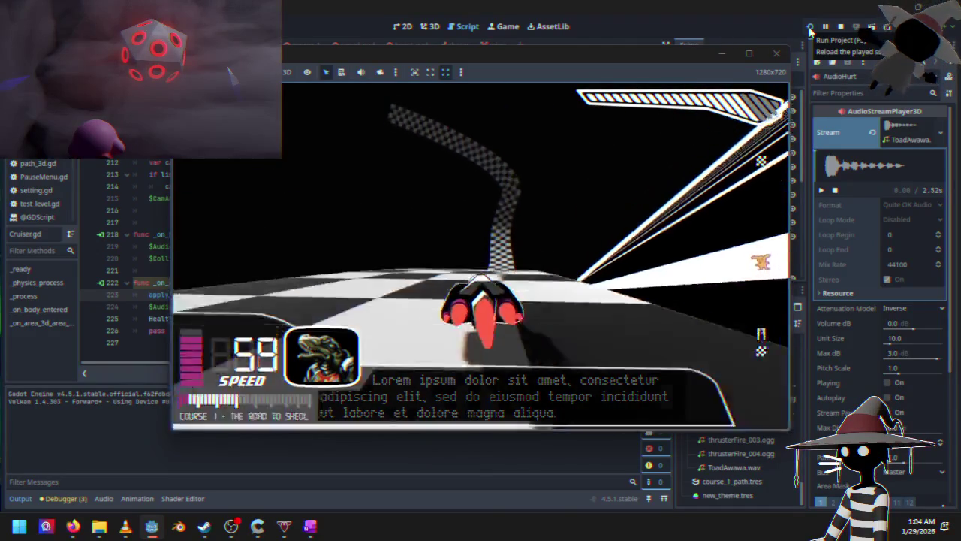
key("Escape")
left_click(839, 26)
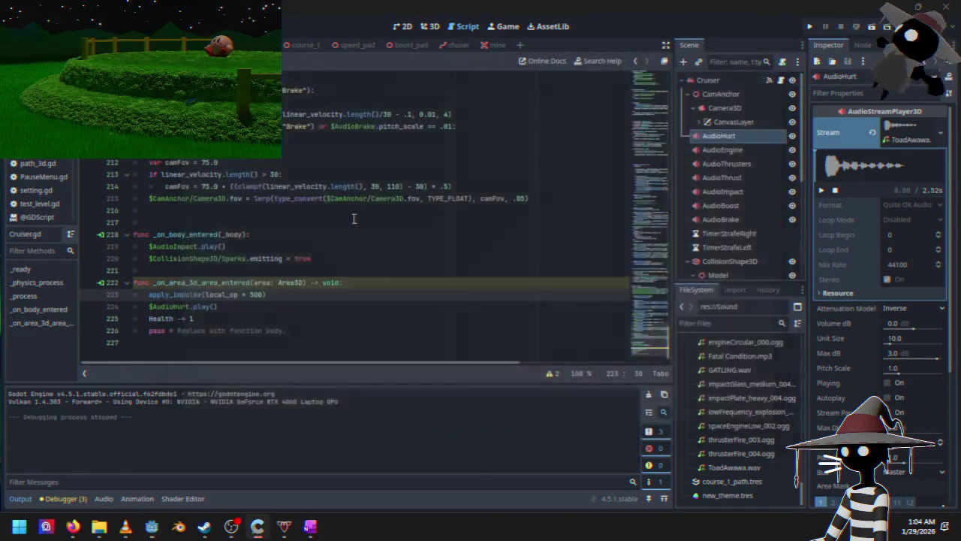
Change the knockback on line 223 to apply_impulse(local_up * 600).
left_click(254, 298)
key("BackSpace")
type("6")
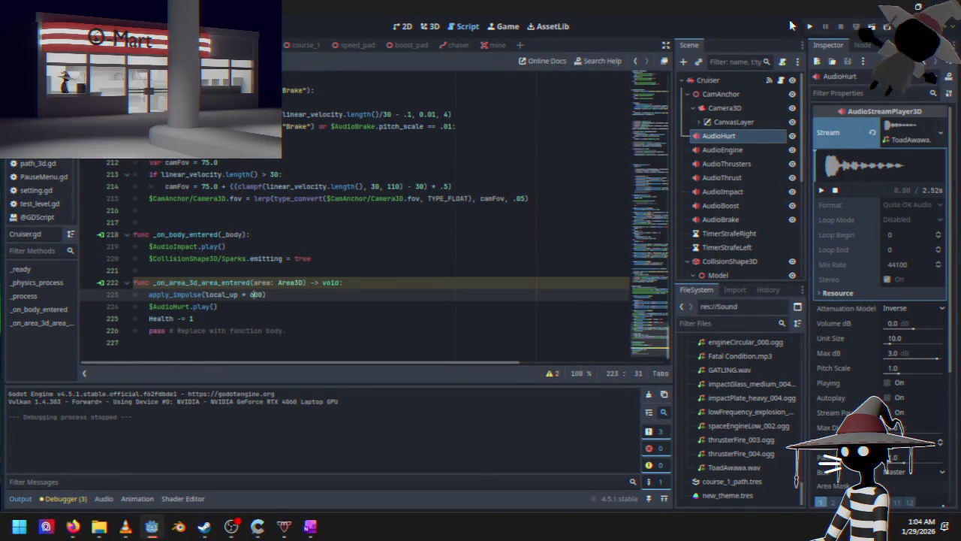
Playtest a race with the 600 knockback, pausing and resuming, then stop with F8.
left_click(810, 26)
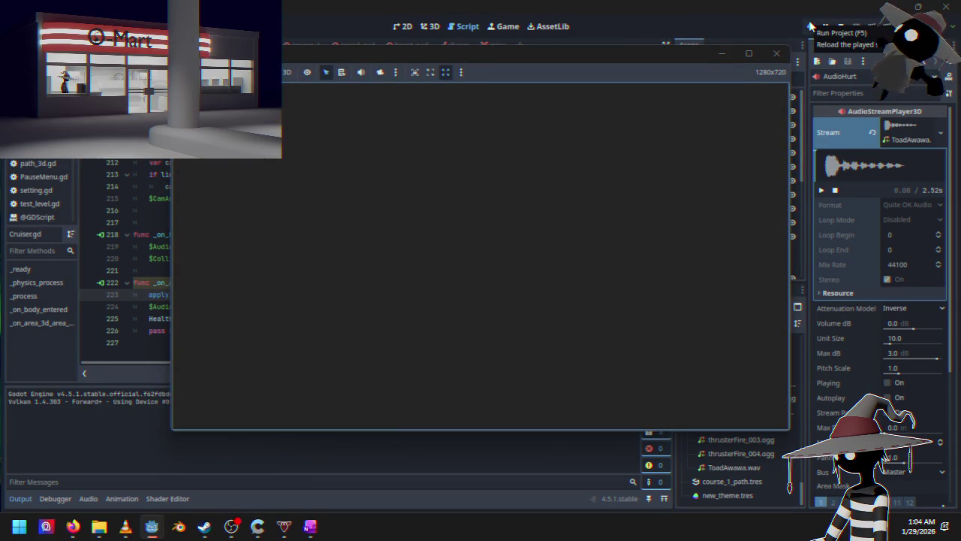
key("Return")
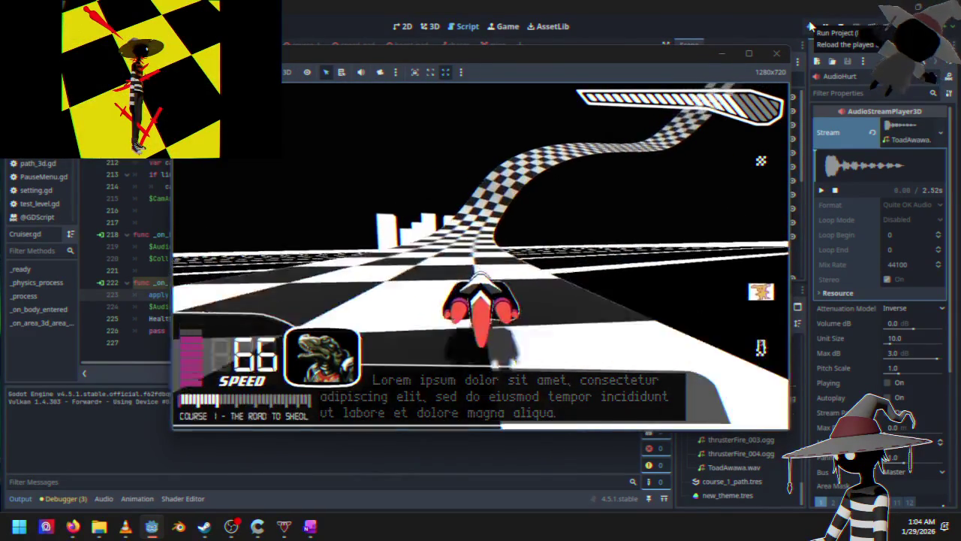
key("Escape")
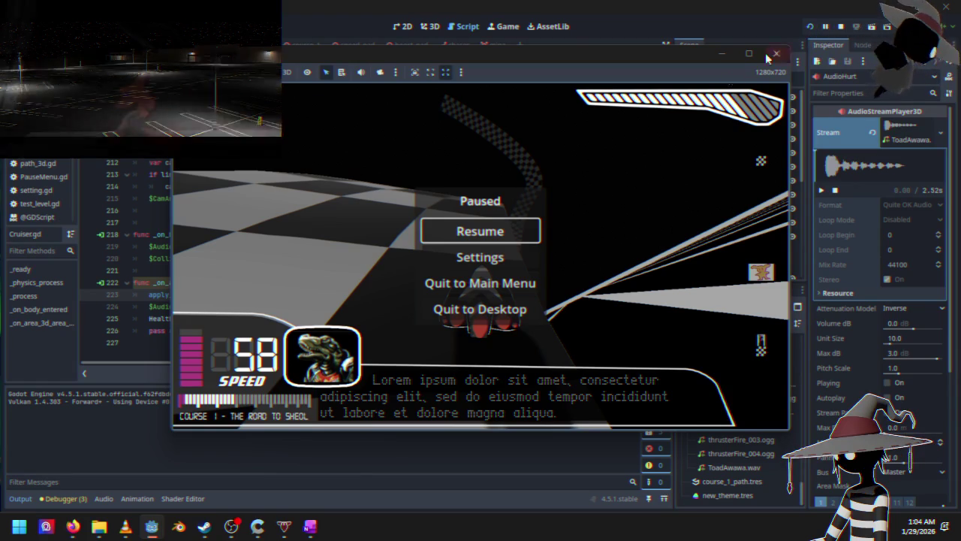
left_click(503, 239)
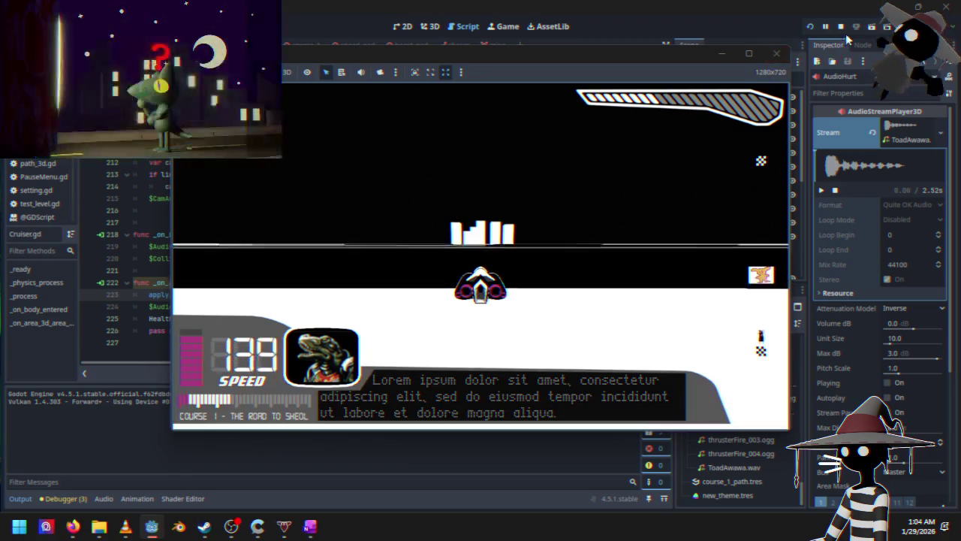
key("F8")
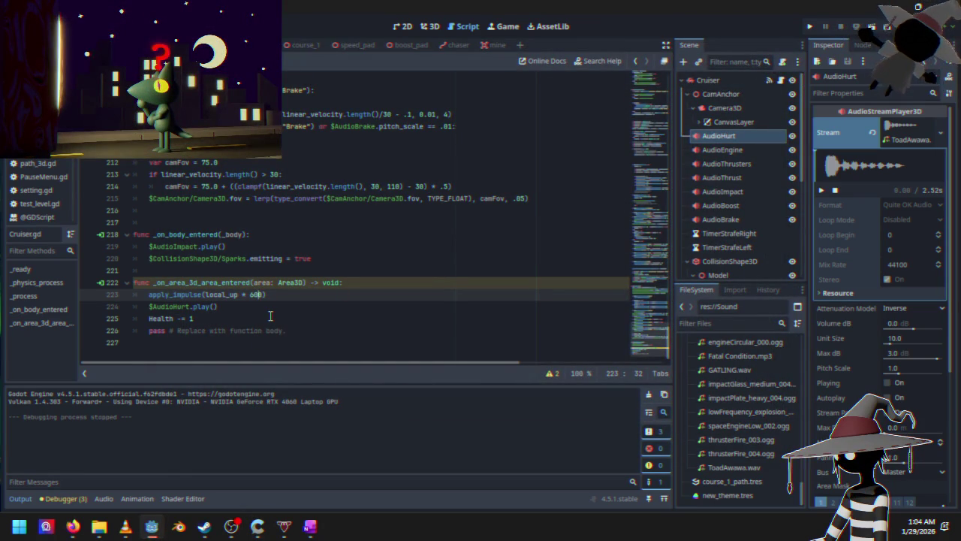
Playtest the race with the 700 knockback, then pause and quit to desktop.
key("Left")
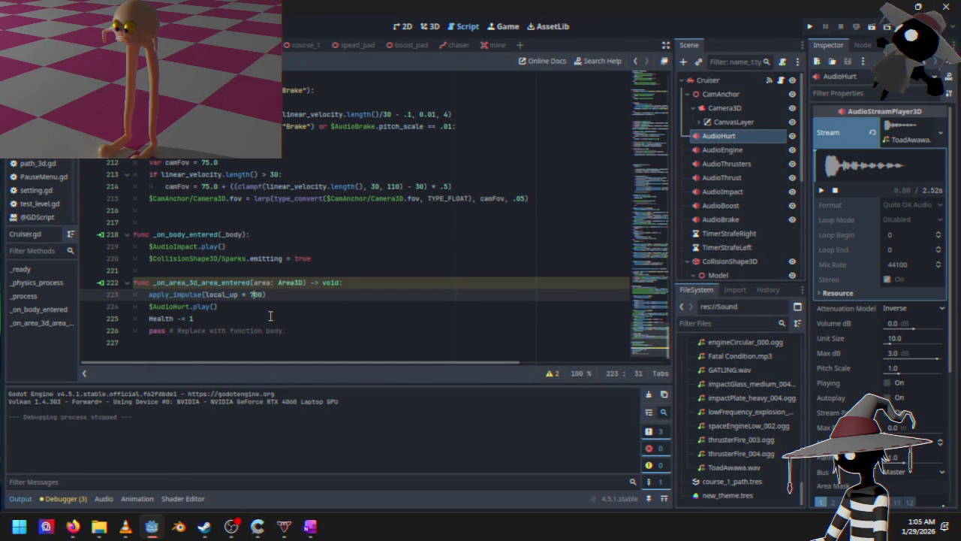
left_click(809, 25)
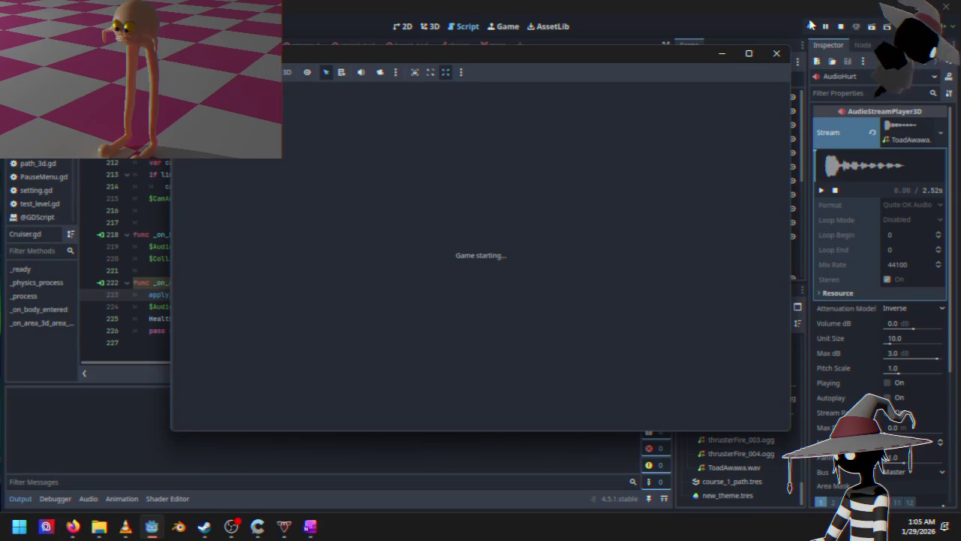
key("Return")
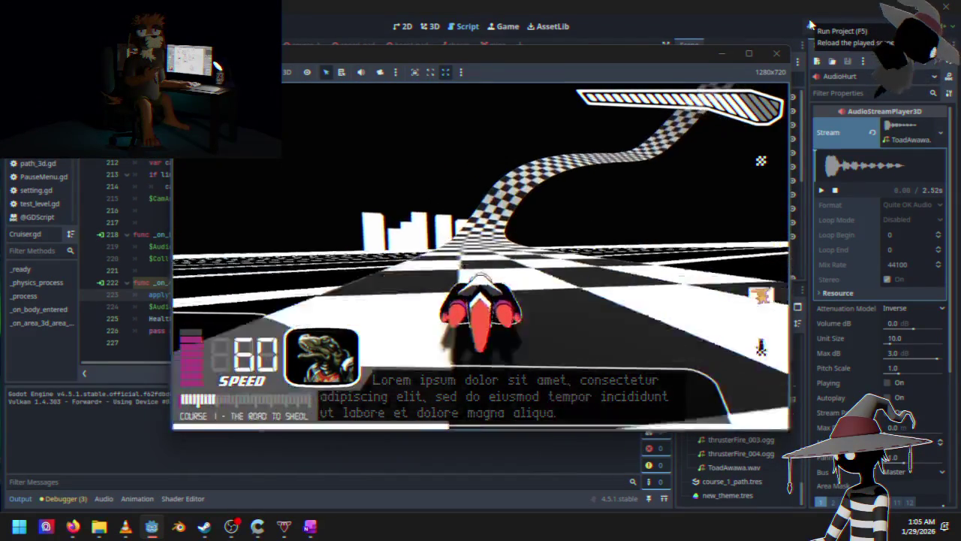
key("Escape")
key("Down")
key("Down")
key("Down")
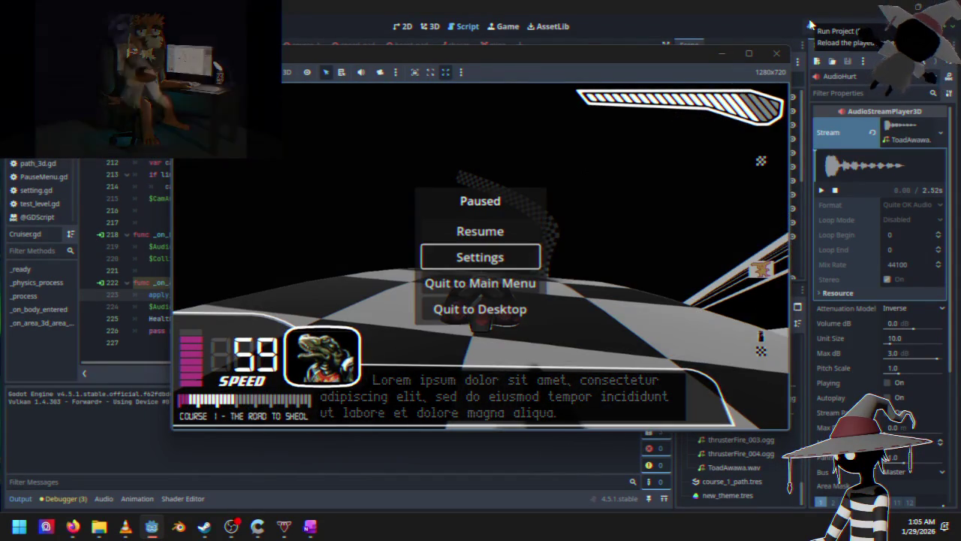
key("Return")
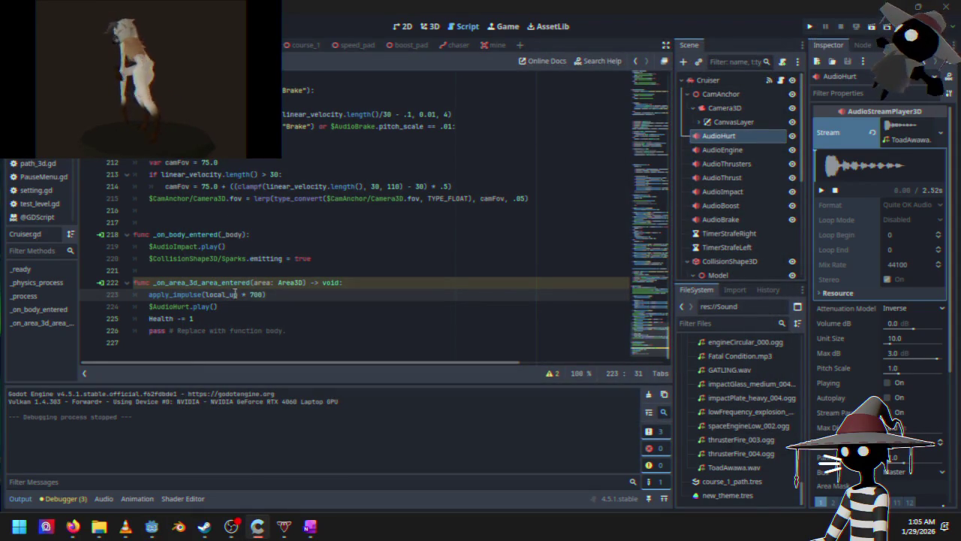
Change the knockback value on line 223 from 700 to 800.
left_click(253, 294)
key("BackSpace")
type("8")
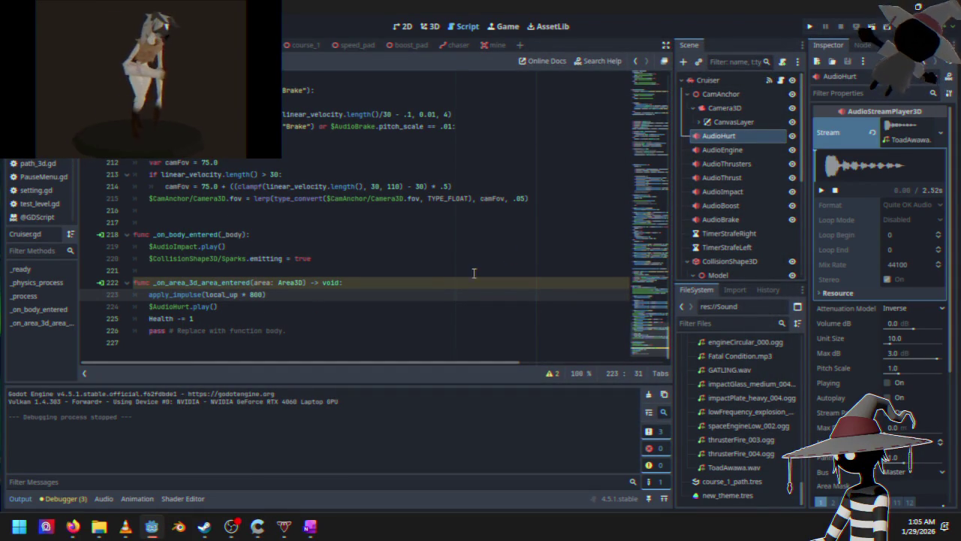
Playtest a race with the 800 knockback, quit to desktop, and show the Cruiser scene in 3D.
left_click(810, 27)
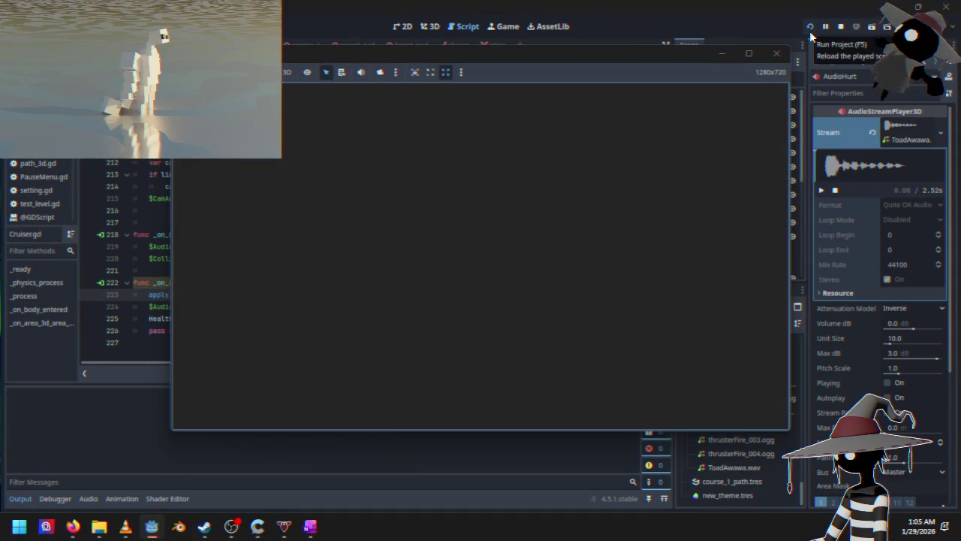
key("Return")
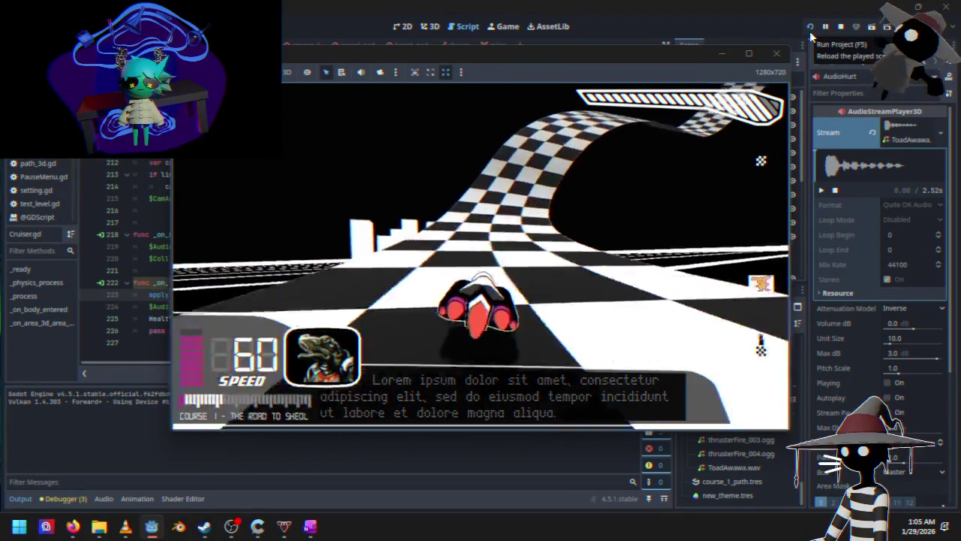
key("Escape")
key("Down")
key("Down")
key("Return")
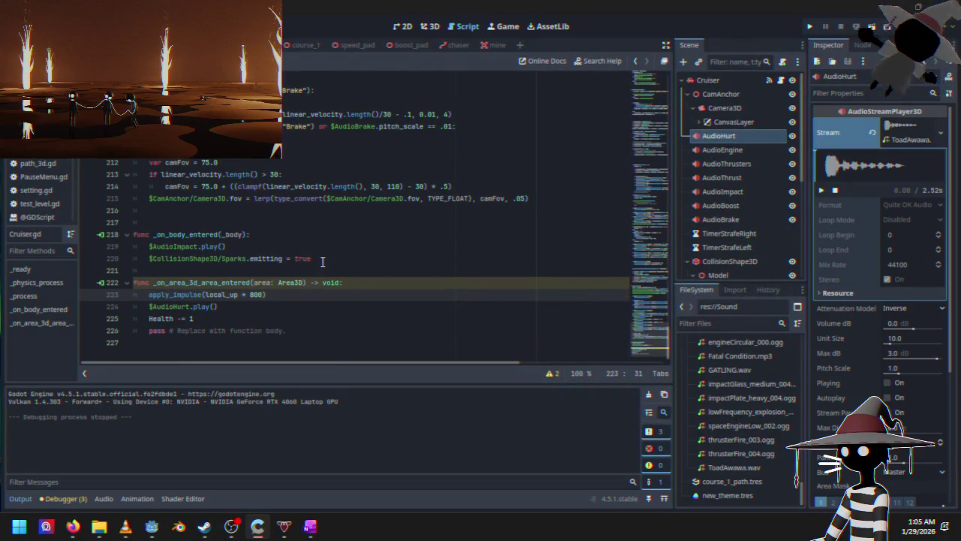
left_click(432, 28)
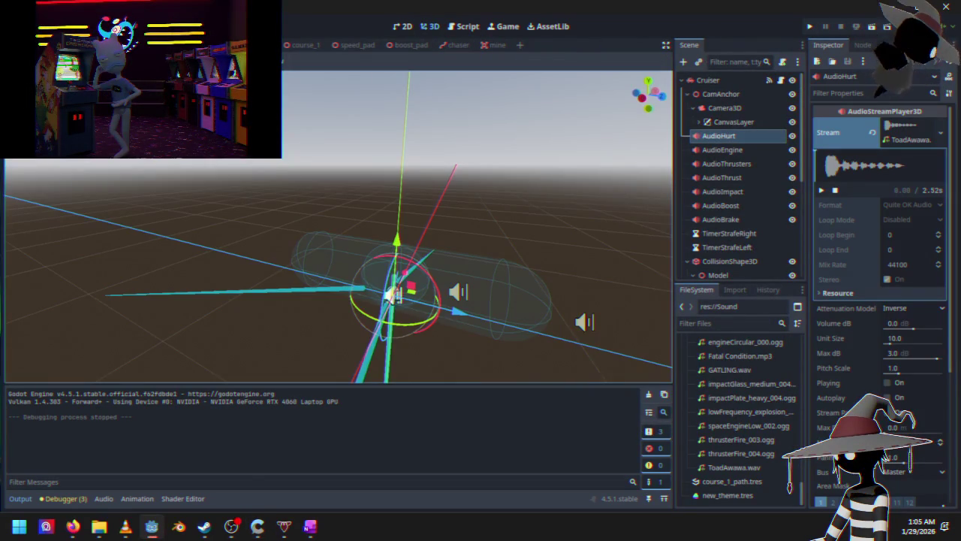
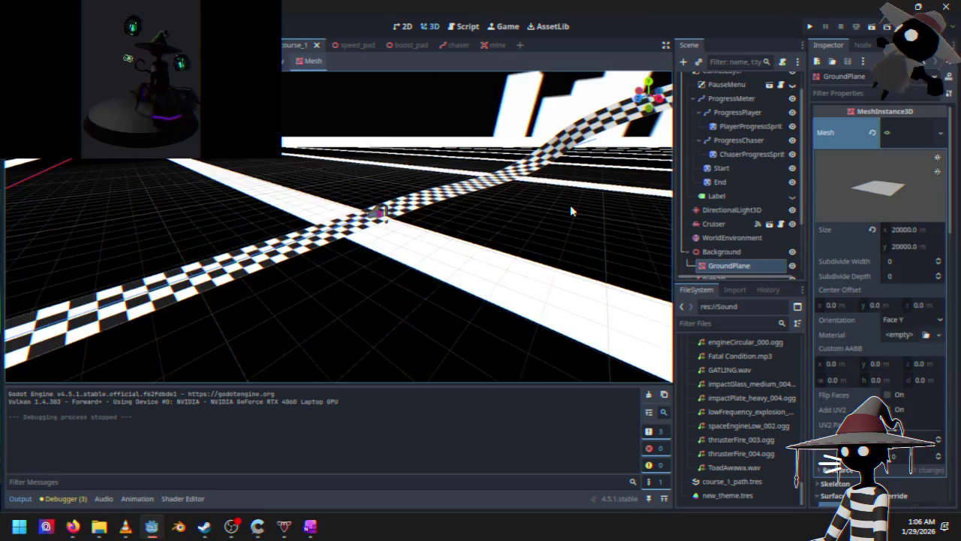
Duplicate the Mine node to create Mine2.
scroll(718, 225, "down", 3)
left_click(713, 264)
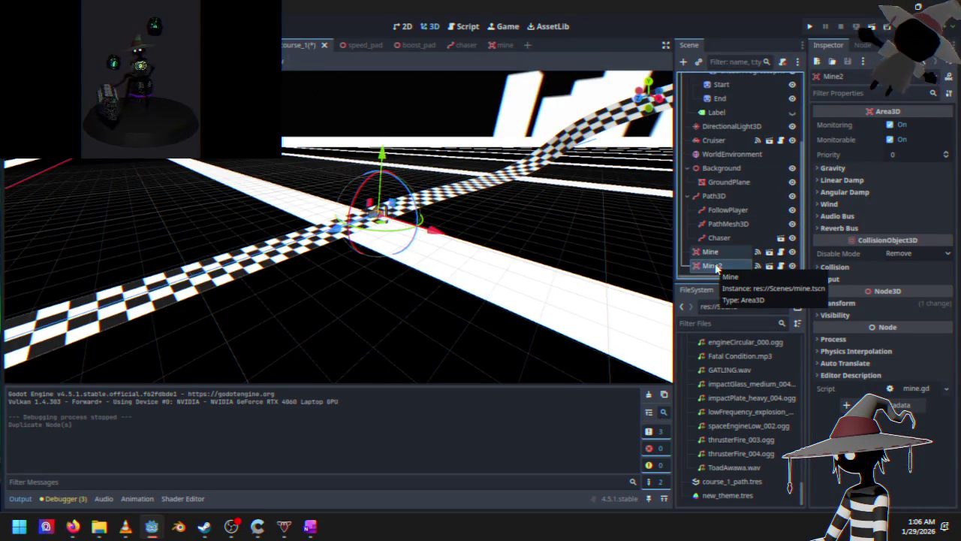
key("ctrl+d")
Move Mine2 up off the track to a new spot, then run the game to test it.
scroll(548, 223, "down", 3)
mouse_move(399, 288)
left_mouse_down()
mouse_move(306, 319)
mouse_move(554, 215)
mouse_move(400, 289)
mouse_move(384, 283)
mouse_move(408, 236)
mouse_move(323, 256)
mouse_move(319, 231)
left_mouse_up()
scroll(395, 263, "down", 3)
mouse_move(320, 196)
left_mouse_down()
mouse_move(323, 211)
mouse_move(408, 167)
mouse_move(391, 180)
mouse_move(387, 169)
mouse_move(369, 200)
mouse_move(399, 156)
mouse_move(391, 154)
mouse_move(393, 220)
mouse_move(379, 244)
mouse_move(386, 272)
mouse_move(429, 258)
mouse_move(504, 259)
mouse_move(437, 289)
mouse_move(476, 278)
mouse_move(465, 238)
mouse_move(508, 240)
left_mouse_up()
scroll(388, 154, "up", 2)
scroll(380, 244, "up", 2)
scroll(428, 252, "up", 1)
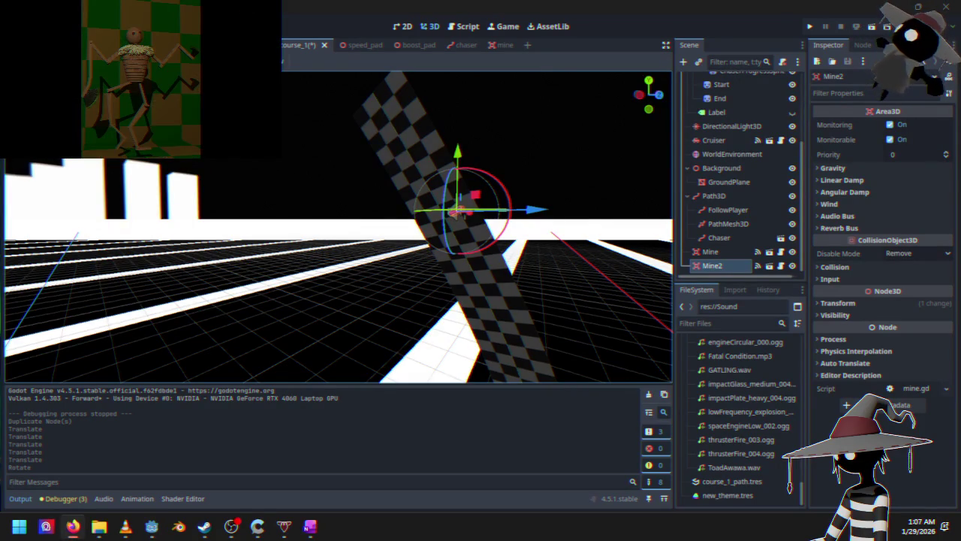
left_click(809, 27)
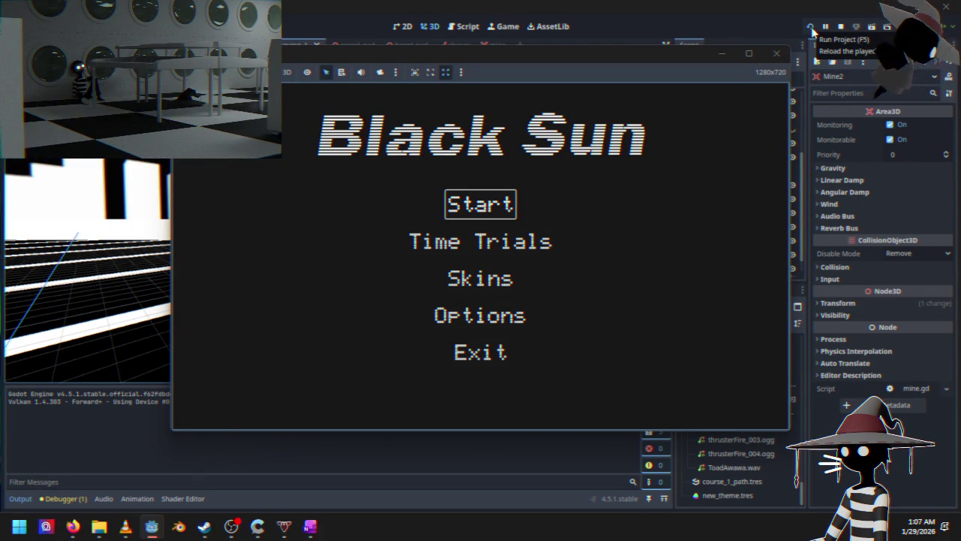
Start a race from the game's main menu, play until crashing, then stop the game.
key("Down")
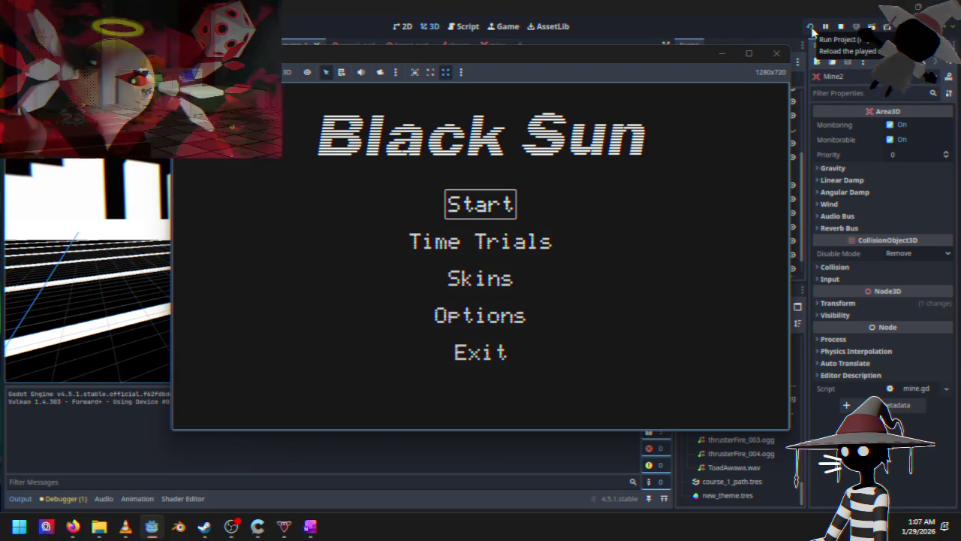
key("Down")
key("Up")
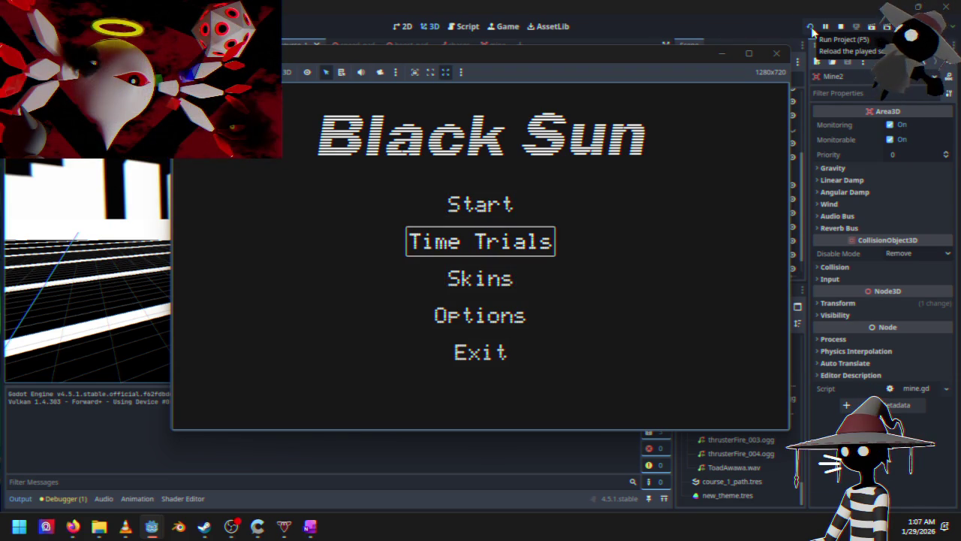
key("Return")
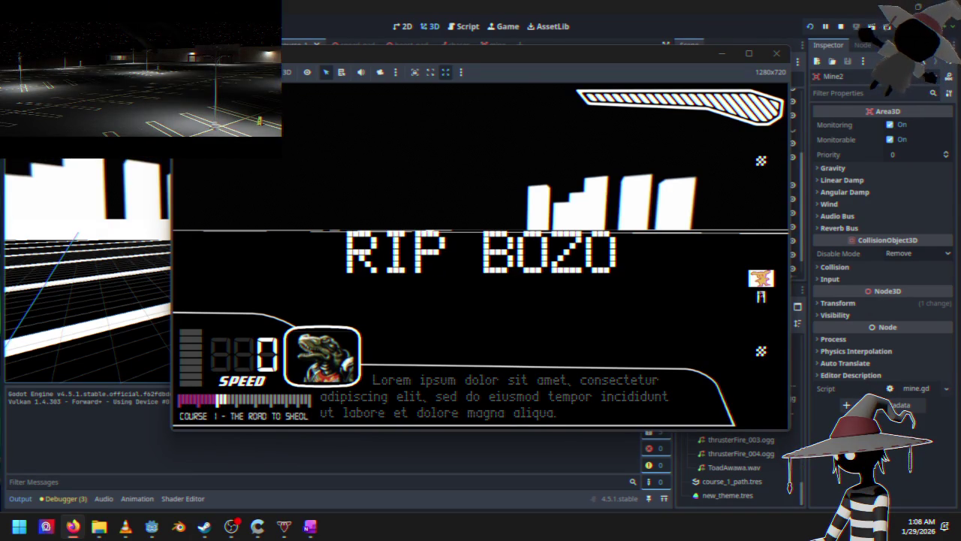
key("Escape")
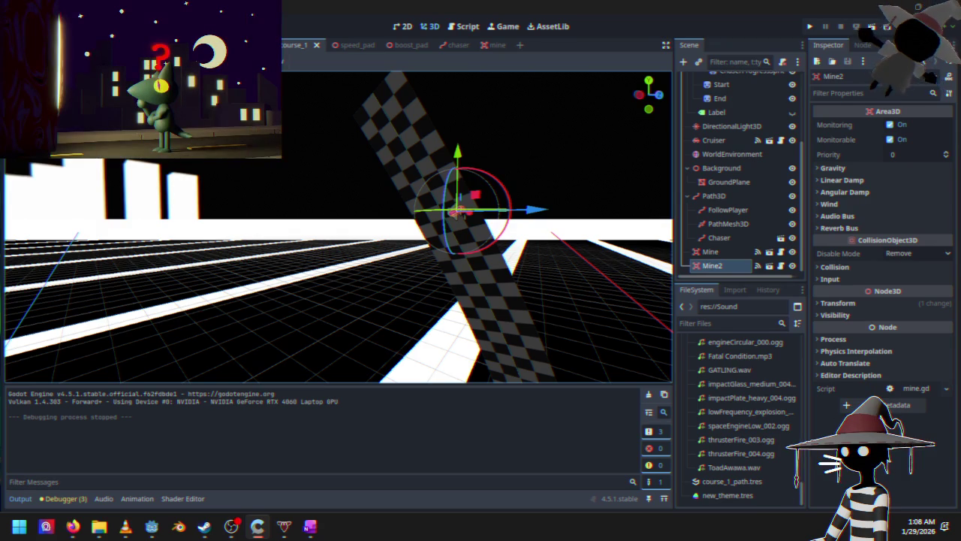
Drop Mine2 lower toward the track, check its placement, and relaunch the game.
left_click_drag(456, 212, 376, 311)
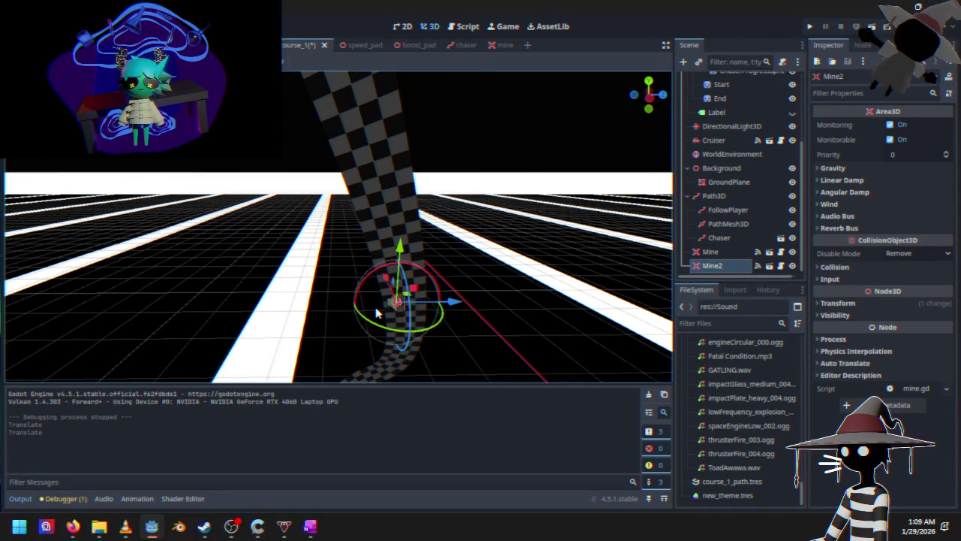
mouse_move(443, 282)
left_mouse_down()
mouse_move(380, 331)
mouse_move(421, 285)
mouse_move(301, 315)
mouse_move(285, 334)
mouse_move(411, 212)
mouse_move(359, 231)
mouse_move(511, 261)
mouse_move(547, 251)
mouse_move(558, 263)
mouse_move(498, 258)
mouse_move(468, 168)
mouse_move(464, 214)
left_mouse_up()
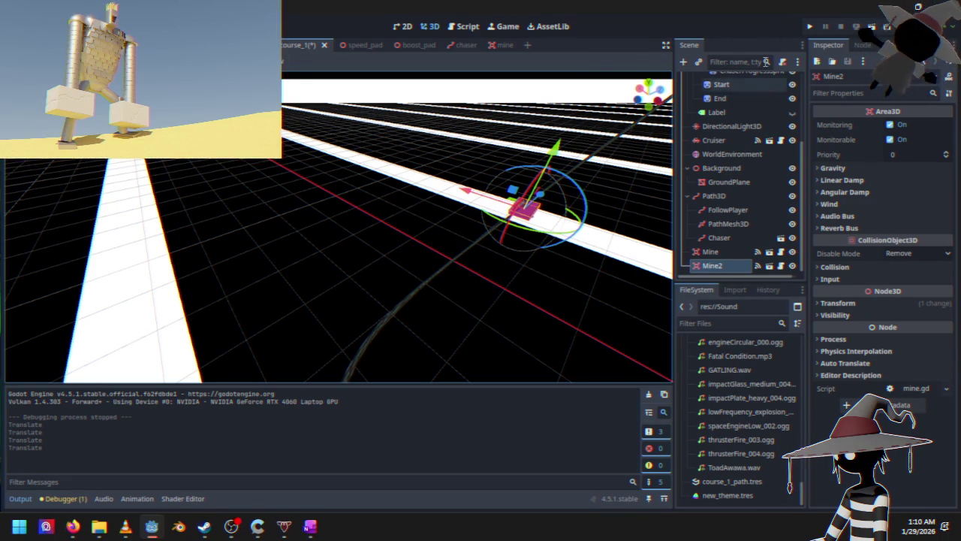
left_click(809, 28)
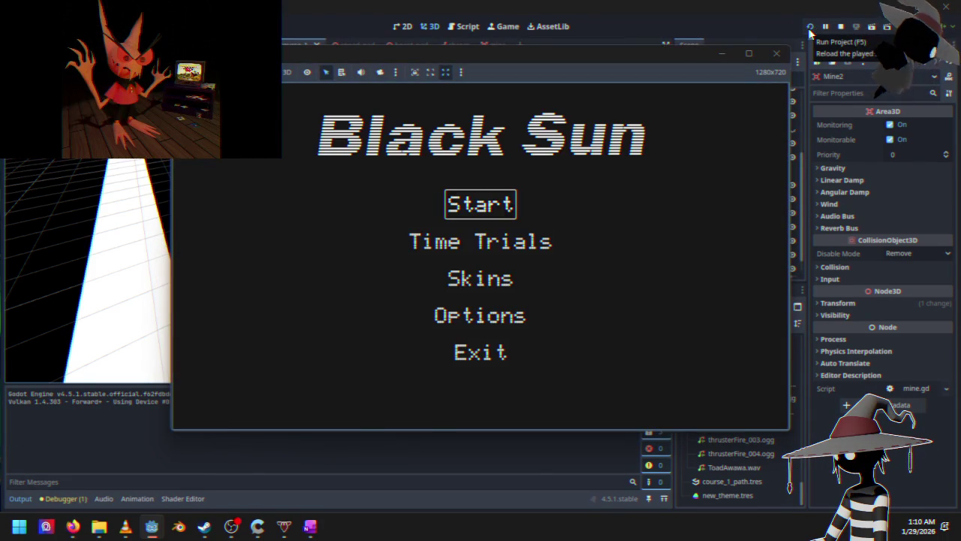
key("Return")
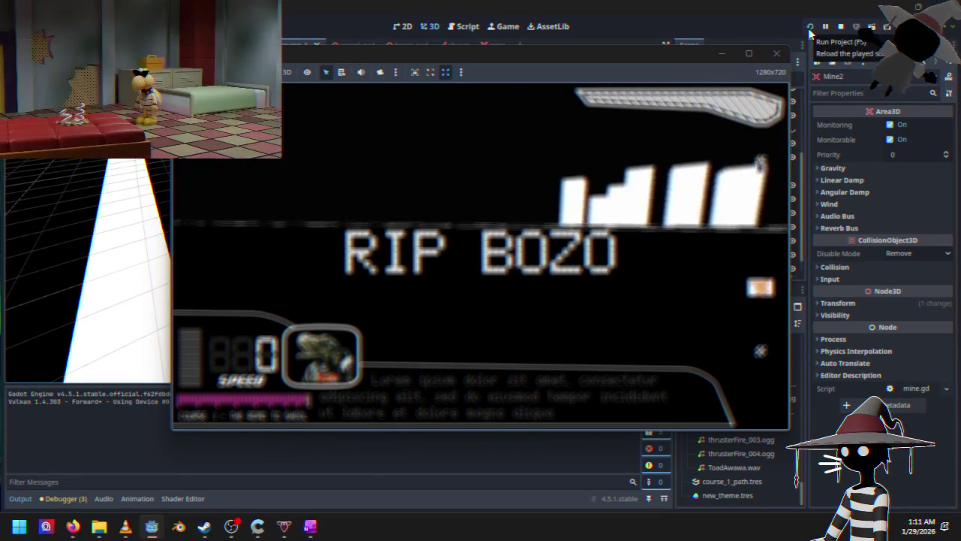
key("Escape")
key("Down")
key("Down")
key("Return")
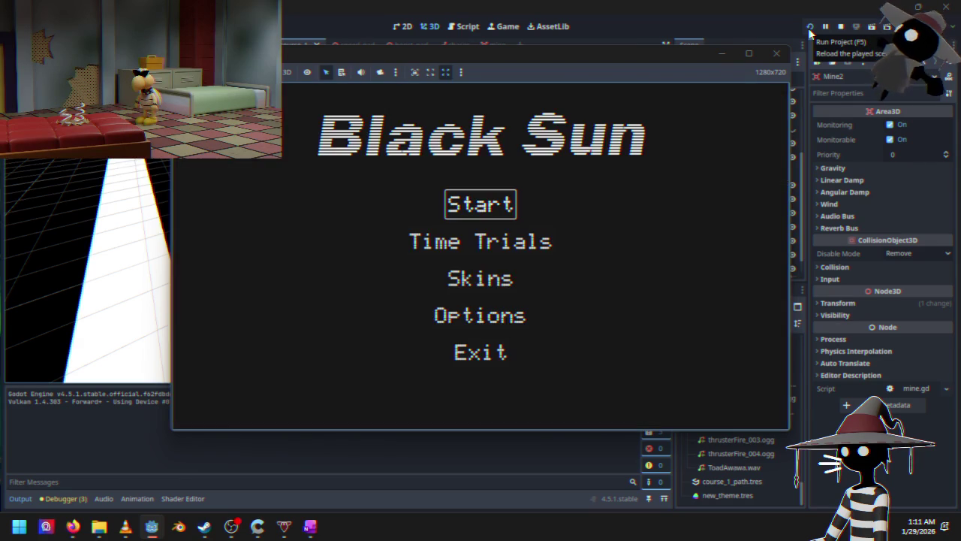
key("Return")
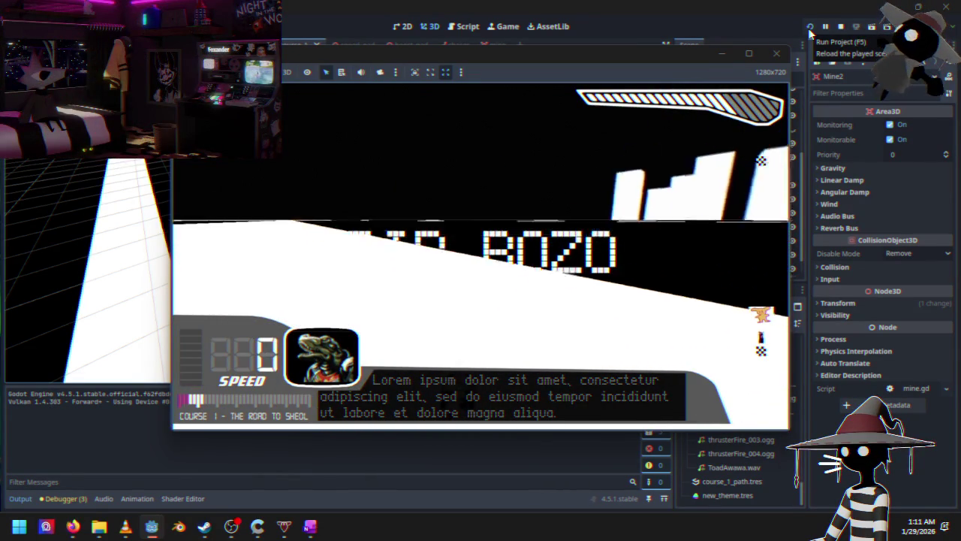
key("Escape")
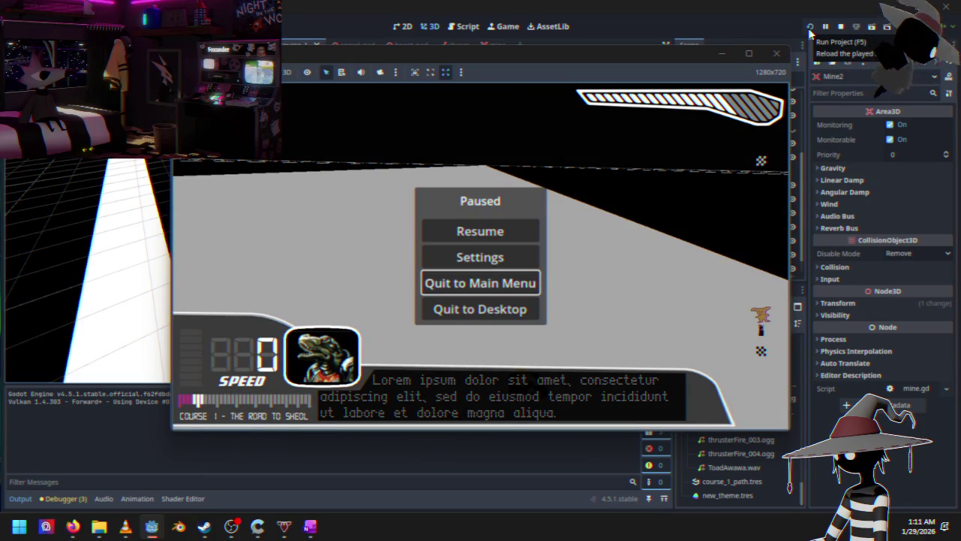
key("Return")
key("Return")
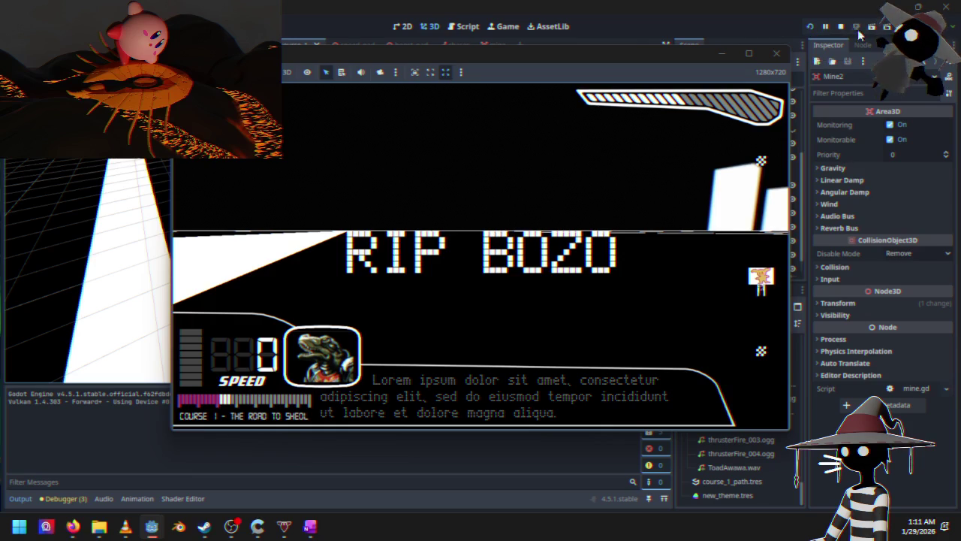
left_click(841, 26)
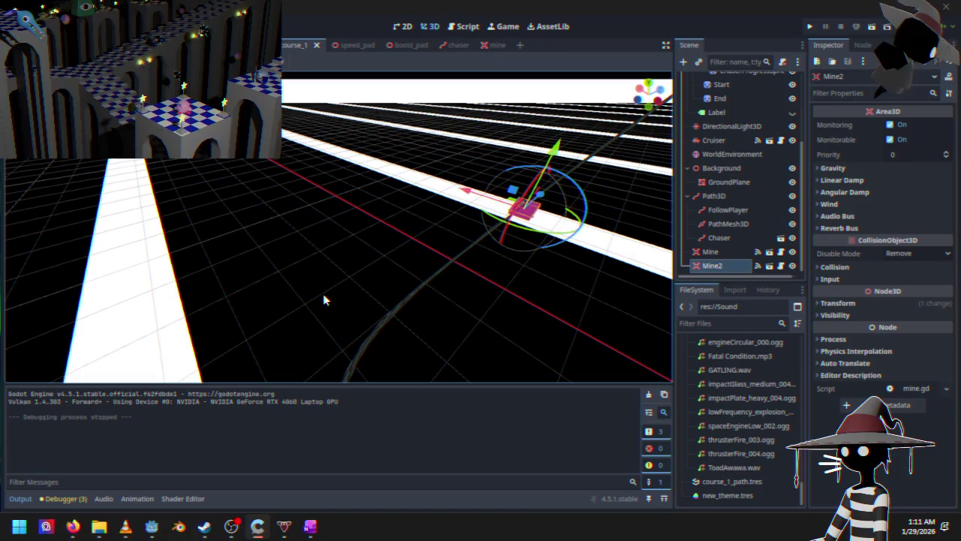
left_click(458, 30)
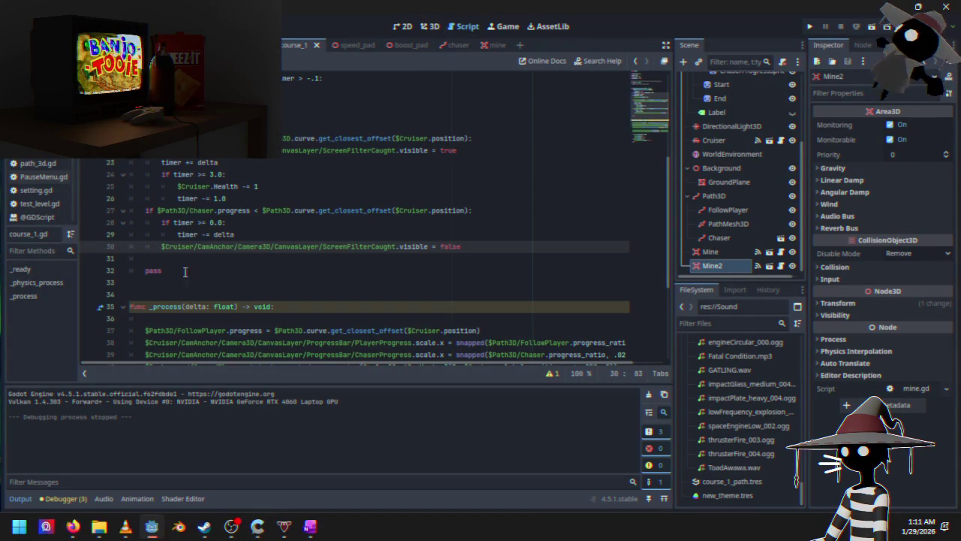
mouse_move(264, 249)
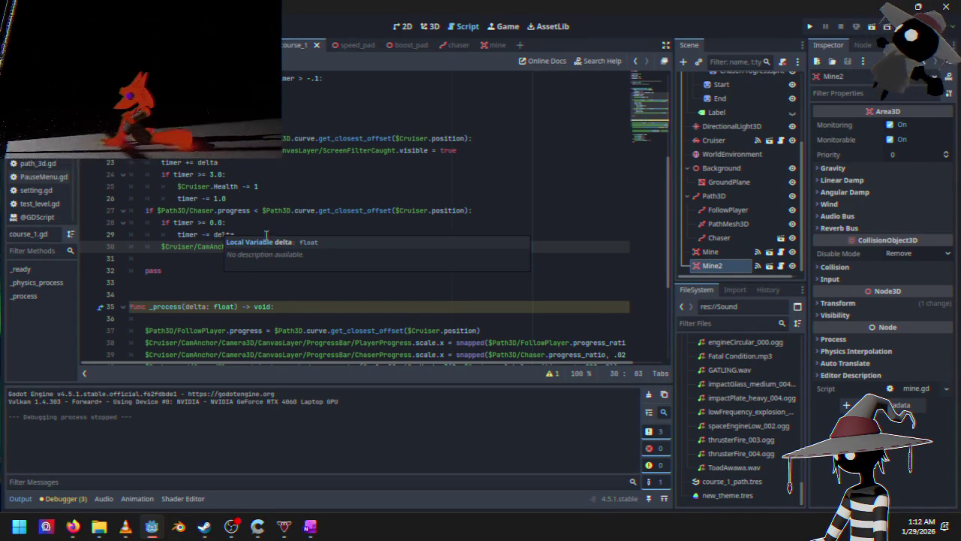
left_click(246, 223)
left_click(248, 235)
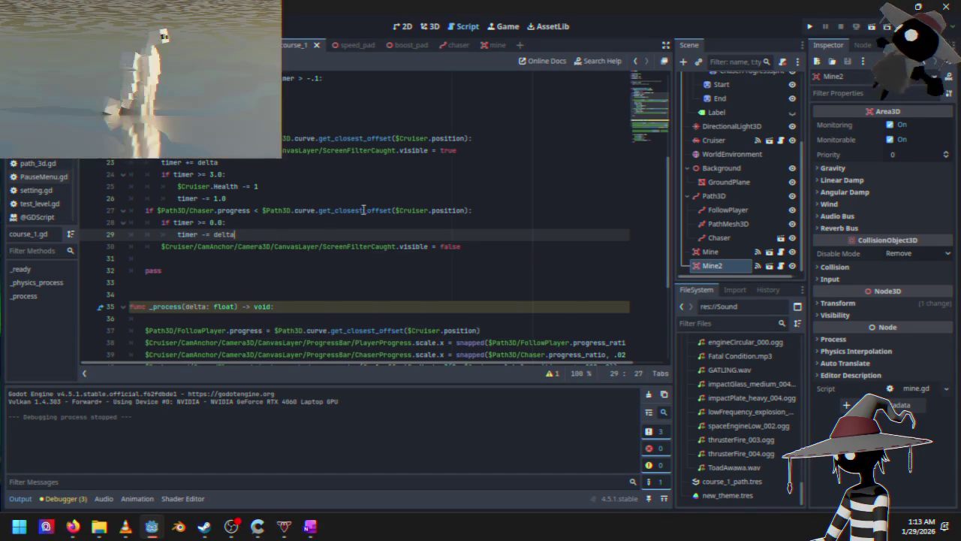
scroll(235, 180, "up", 5)
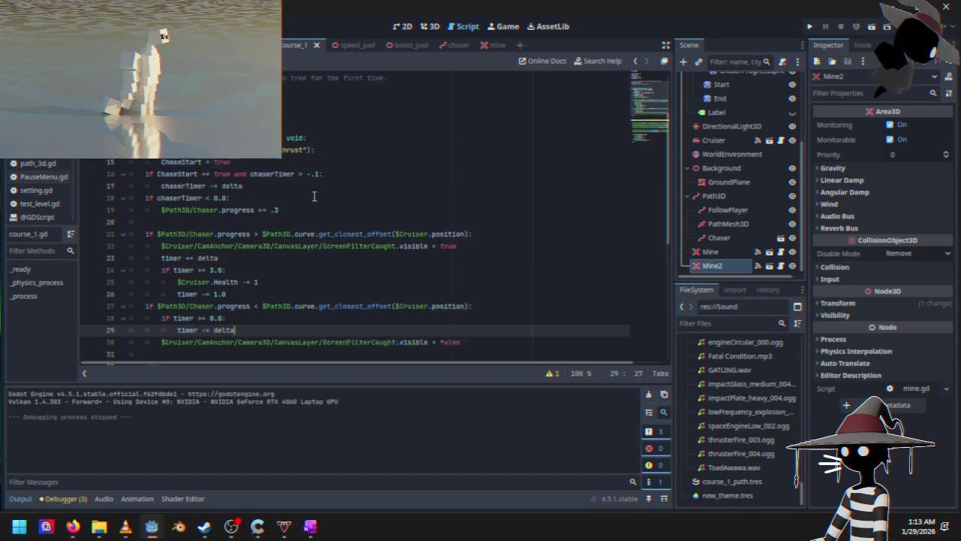
scroll(263, 250, "down", 4)
scroll(267, 252, "down", 5)
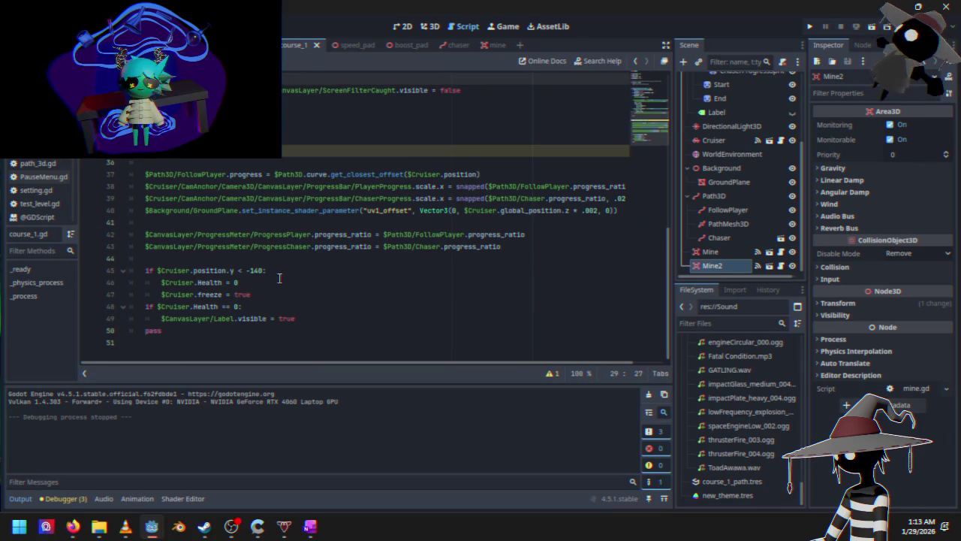
left_click(268, 295)
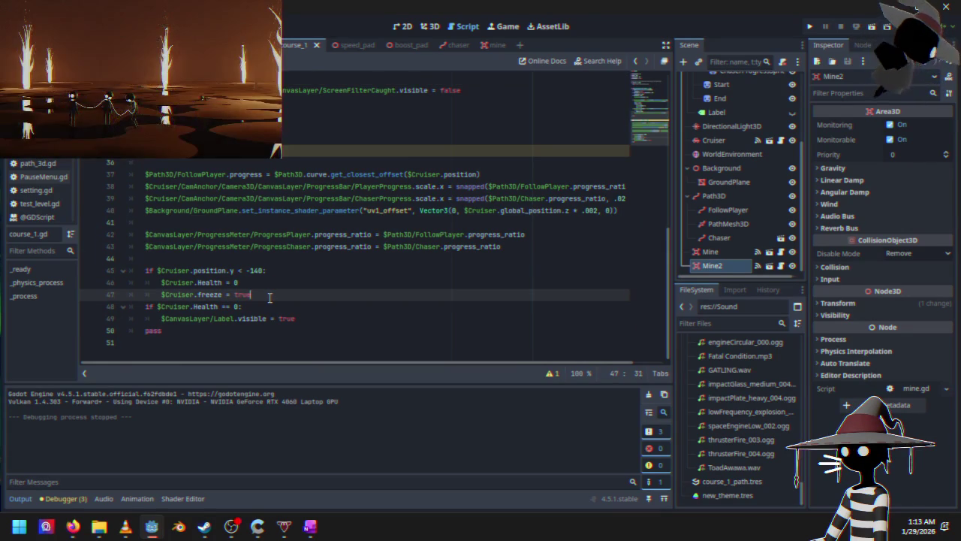
Add a line setting $Cruiser.position.y = -140.1 after freezing, and make the fall check <= -140.
key("Return")
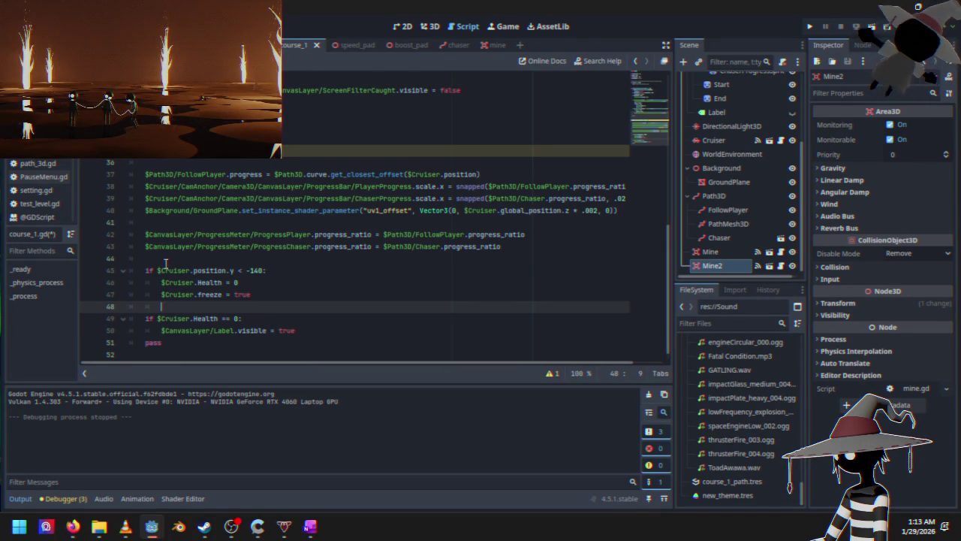
left_click_drag(157, 270, 264, 271)
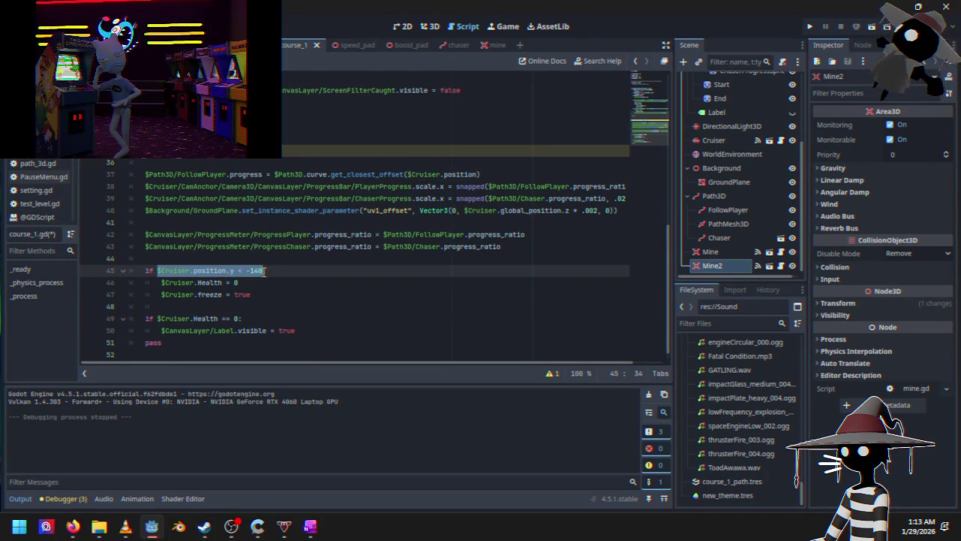
left_click(189, 307)
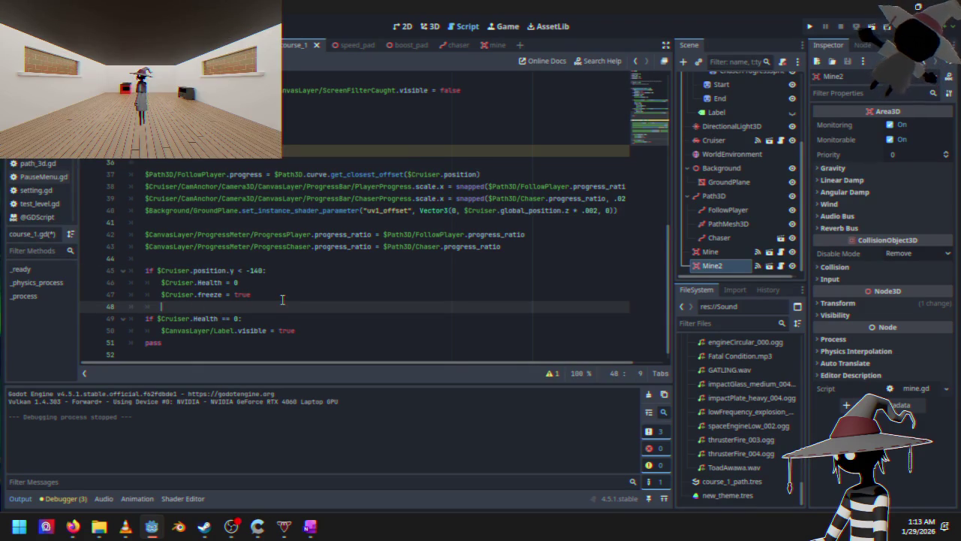
left_click(238, 272)
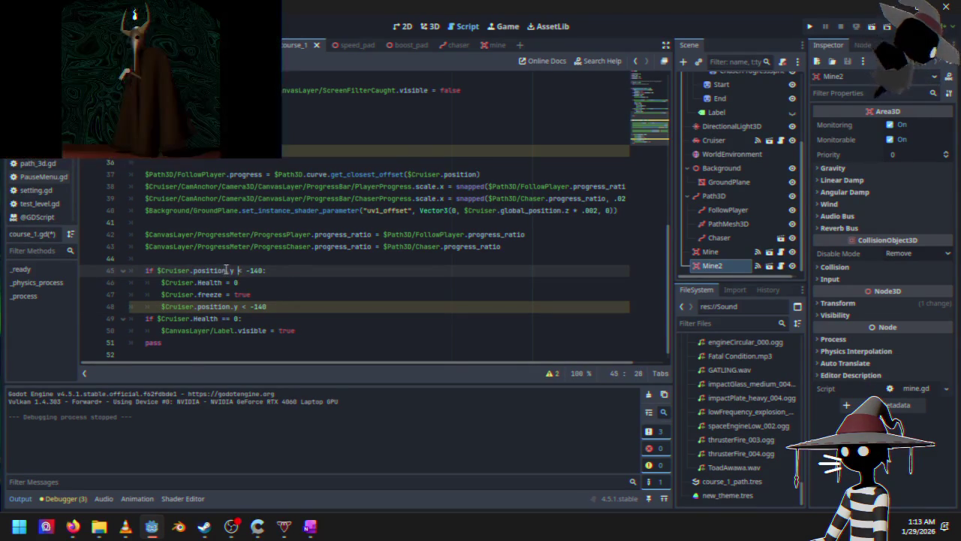
type("=")
left_click(246, 308)
key("BackSpace")
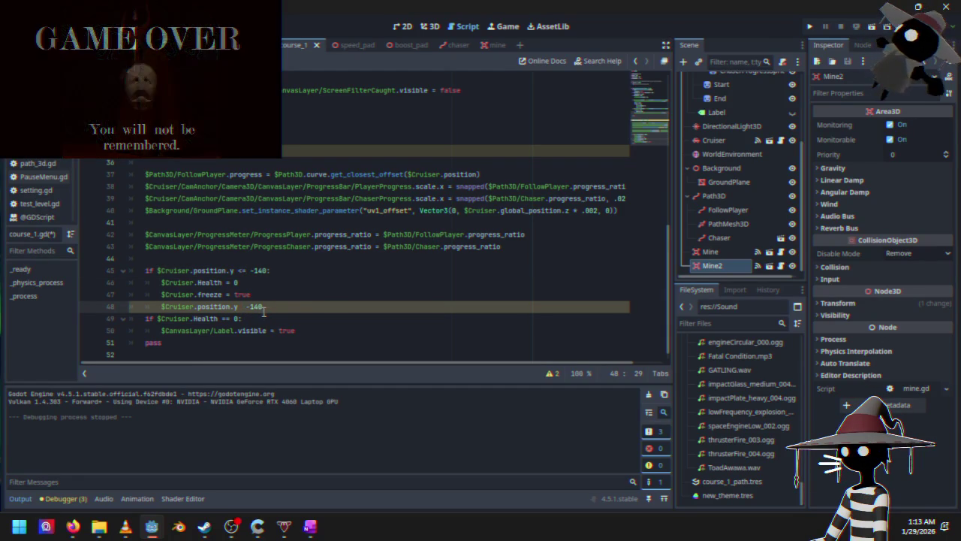
type("=")
left_click(279, 304)
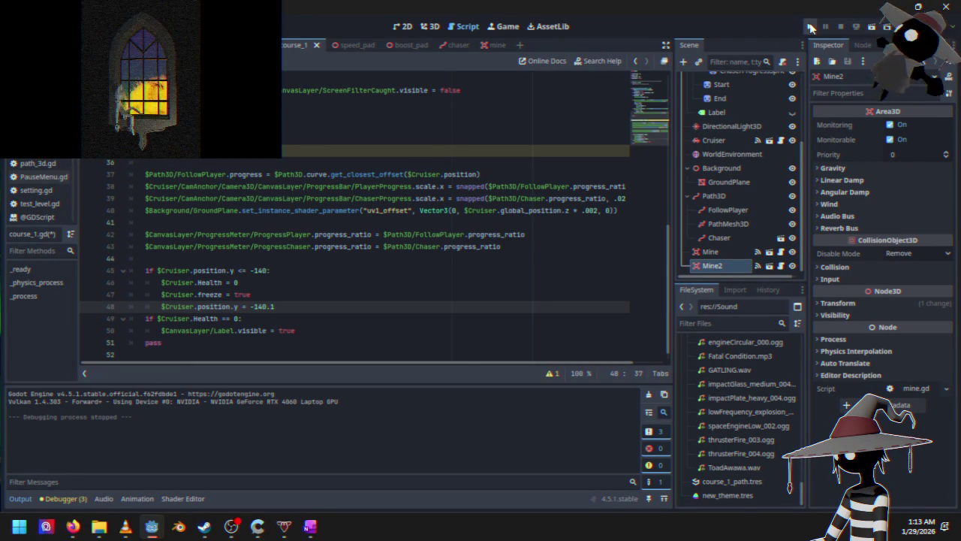
Launch the game and start a race from the Black Sun title menu.
left_click(811, 28)
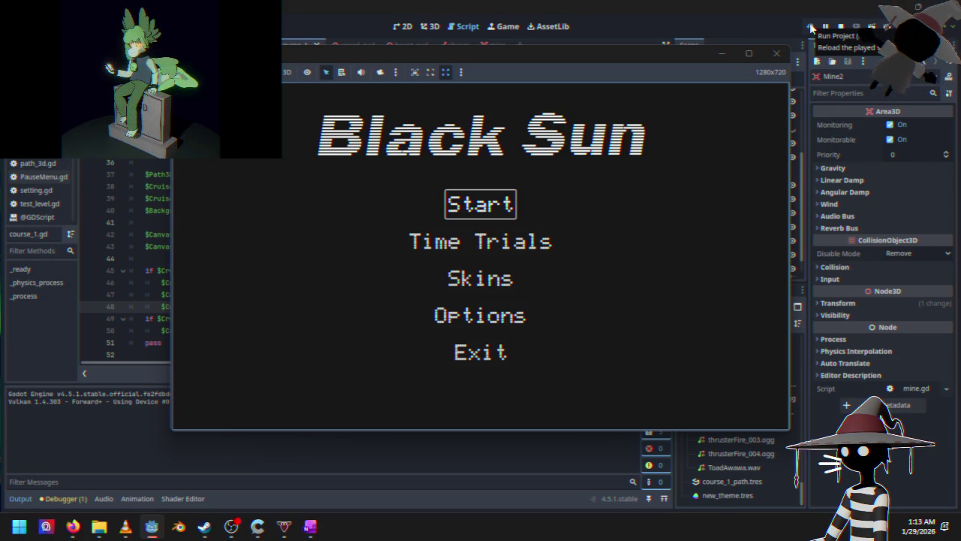
key("Return")
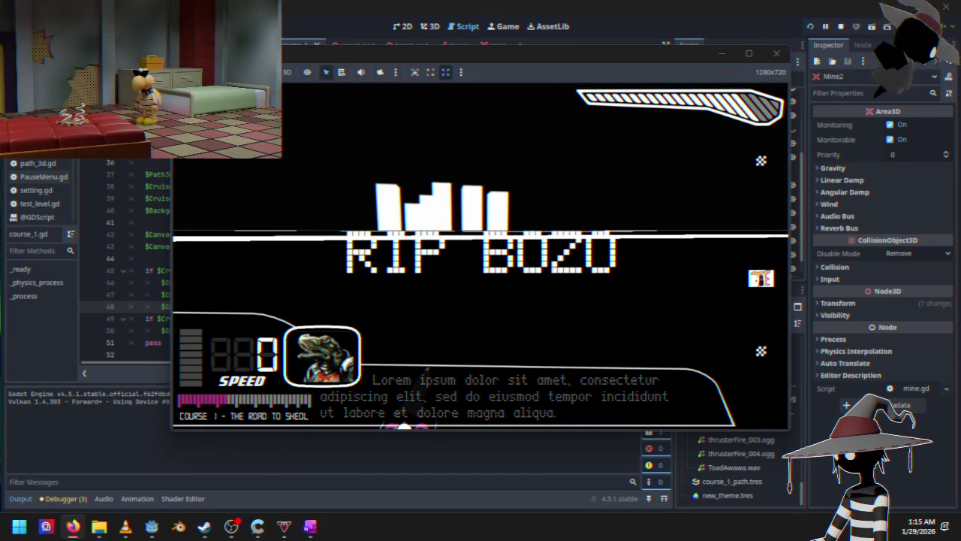
Pause the game on the RIP BOZO screen and close its window.
key("Escape")
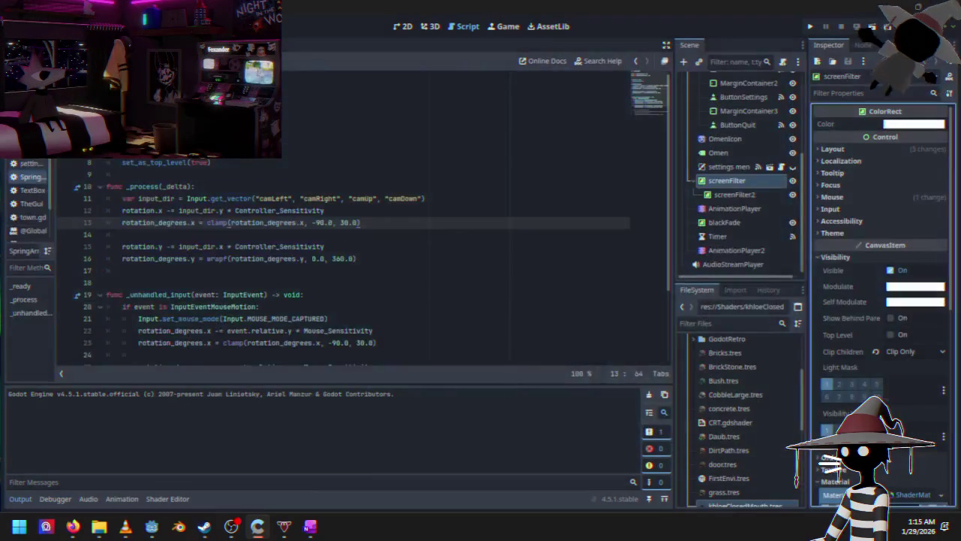
key("F5")
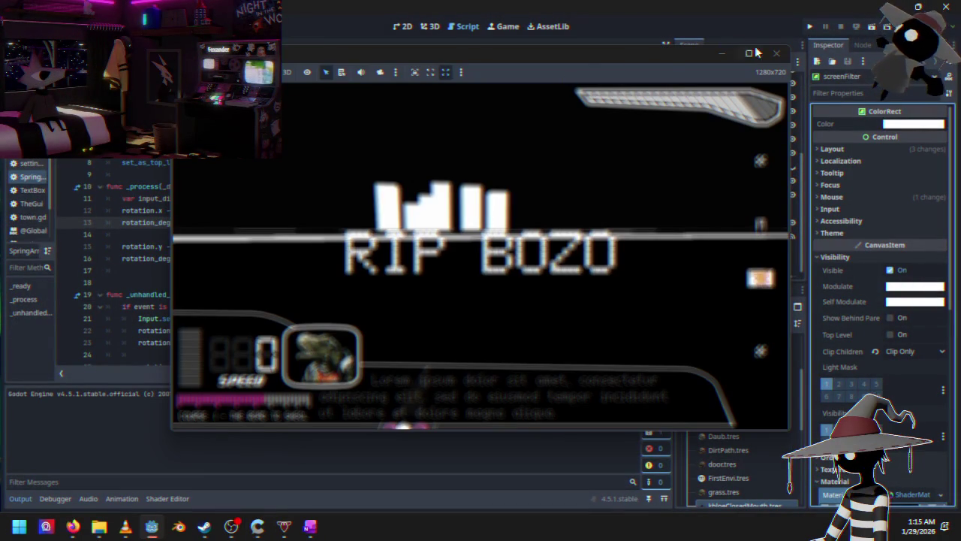
left_click(776, 53)
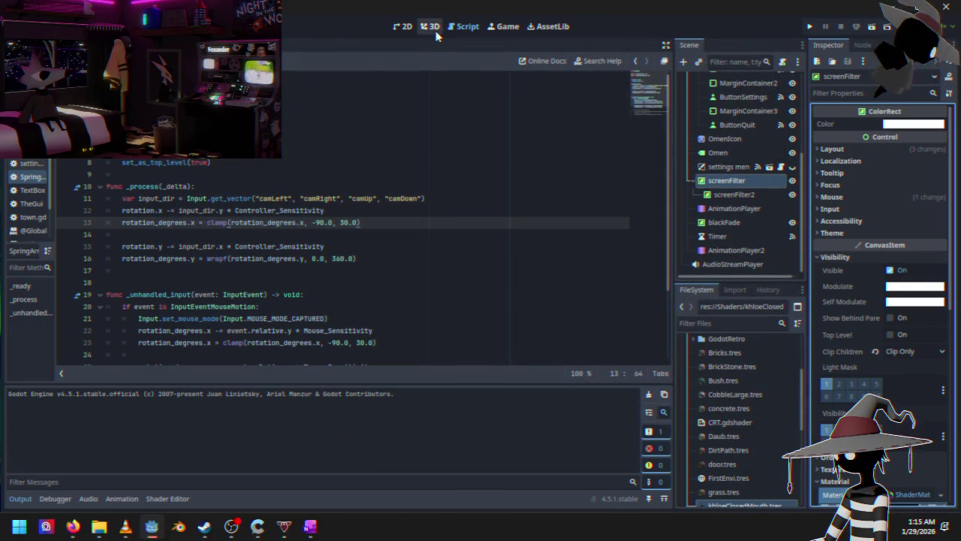
Switch to the 3D view and inspect the terrain from several angles.
left_click(436, 33)
mouse_move(366, 125)
left_mouse_down()
mouse_move(279, 188)
mouse_move(235, 204)
mouse_move(323, 195)
mouse_move(313, 181)
left_mouse_up()
scroll(274, 189, "up", 3)
scroll(232, 204, "down", 3)
scroll(232, 203, "up", 2)
mouse_move(379, 203)
left_mouse_down()
mouse_move(605, 135)
mouse_move(563, 217)
mouse_move(354, 213)
mouse_move(353, 155)
mouse_move(321, 261)
mouse_move(431, 303)
mouse_move(372, 361)
mouse_move(360, 331)
mouse_move(392, 316)
mouse_move(383, 301)
left_mouse_up()
scroll(353, 155, "up", 3)
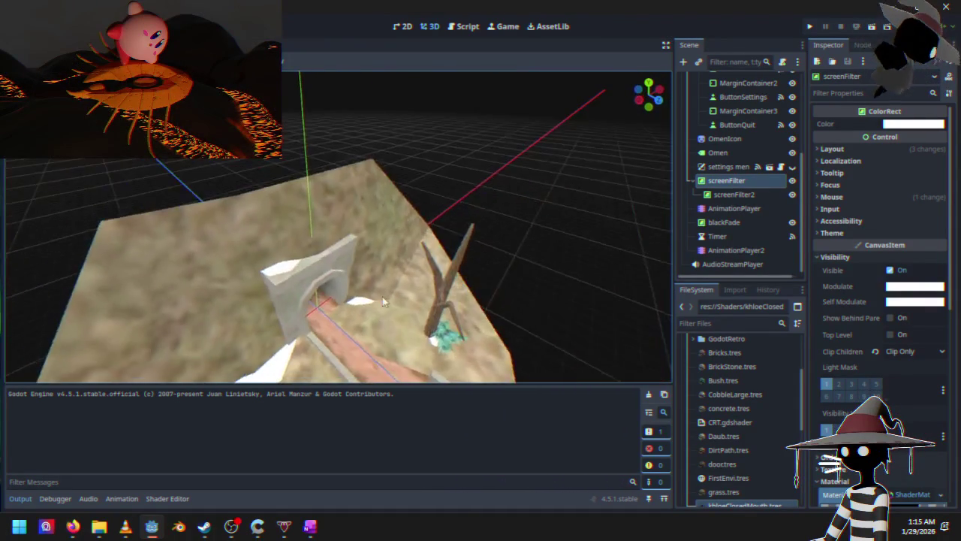
scroll(383, 301, "down", 5)
scroll(739, 414, "up", 5)
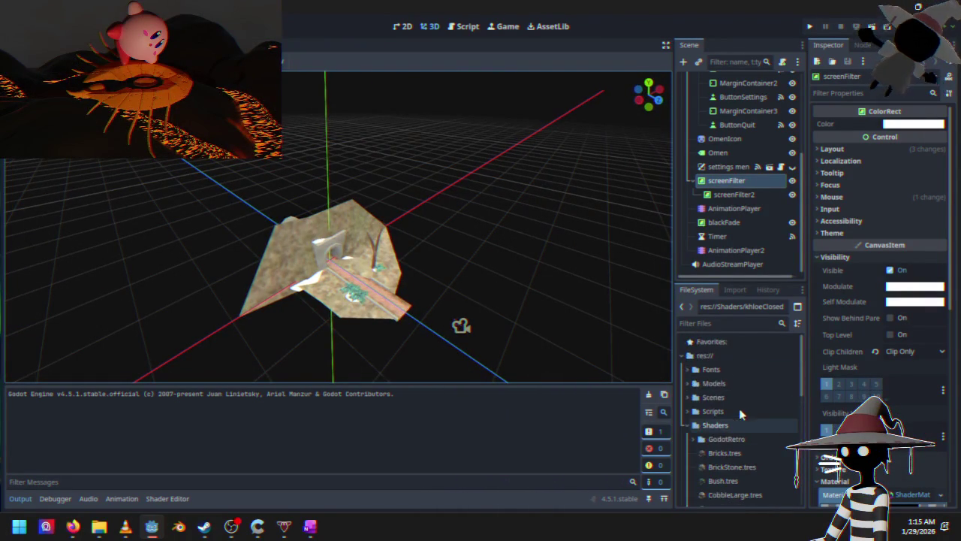
Expand the Scenes folder in FileSystem, view the terrain's far side, and stop the game.
double_click(717, 397)
scroll(719, 411, "down", 3)
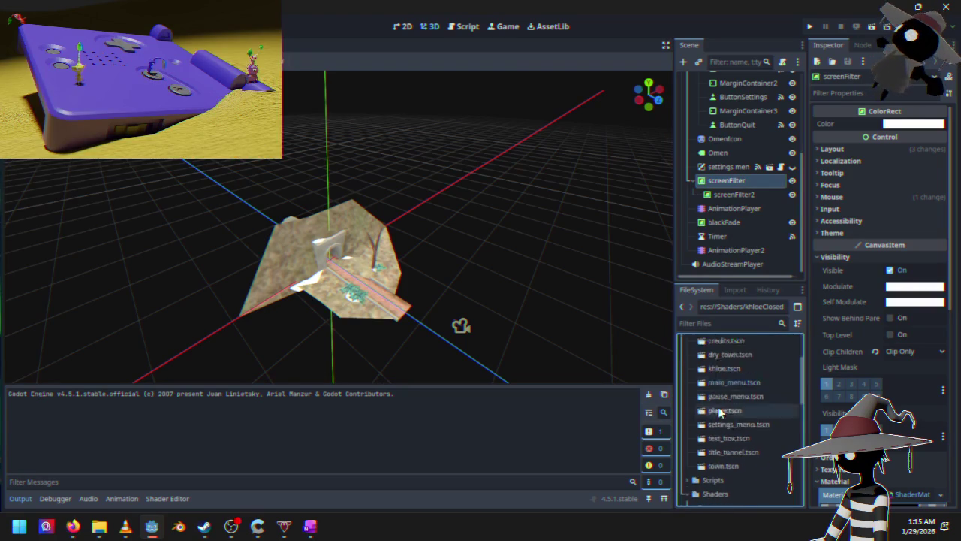
scroll(719, 411, "down", 1)
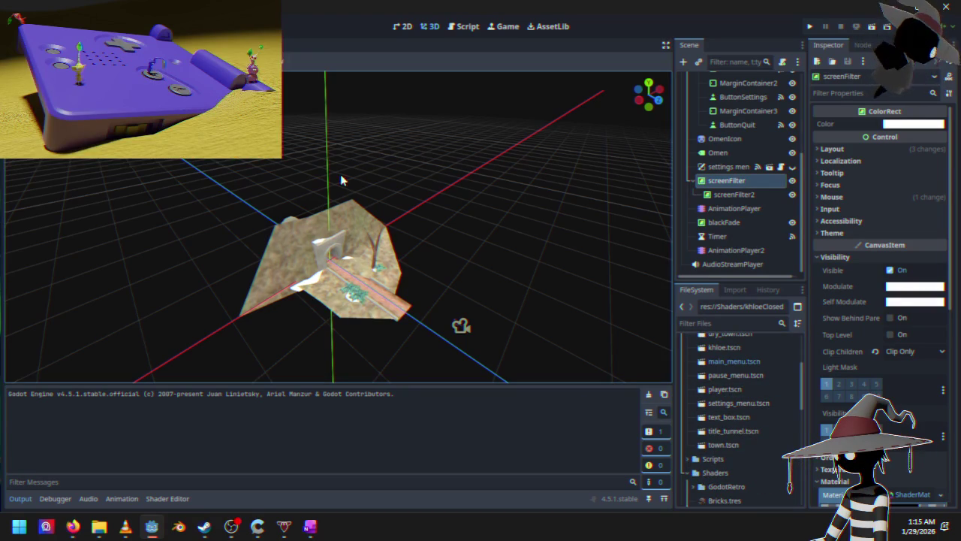
mouse_move(418, 146)
left_mouse_down()
mouse_move(416, 221)
mouse_move(562, 191)
mouse_move(627, 150)
mouse_move(521, 186)
mouse_move(628, 268)
mouse_move(15, 250)
left_mouse_up()
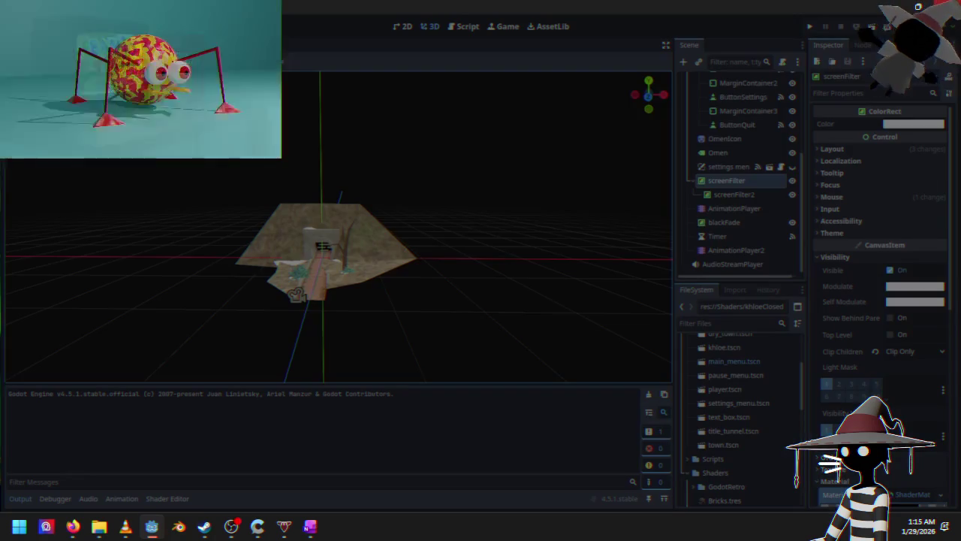
key("F8")
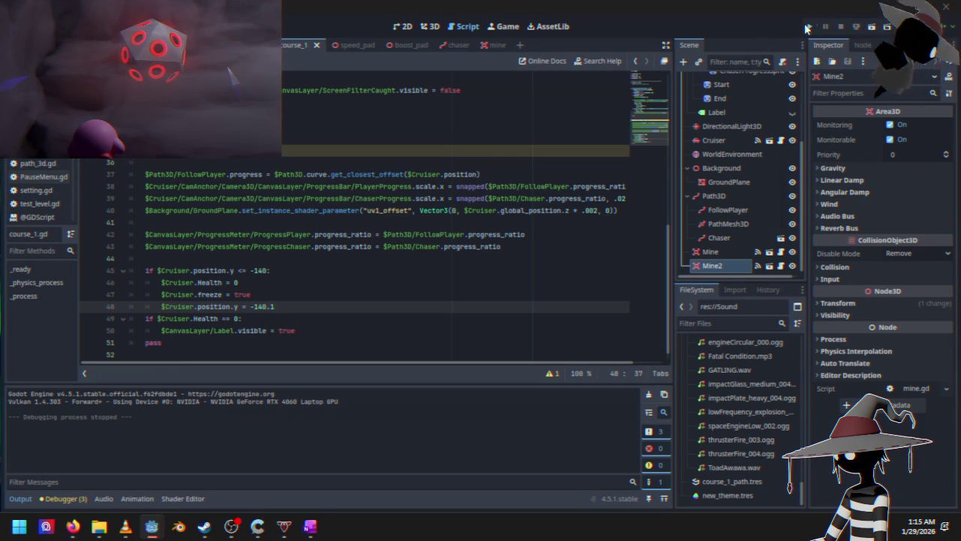
Run the project again to test the clamped fall-off check.
left_click(809, 27)
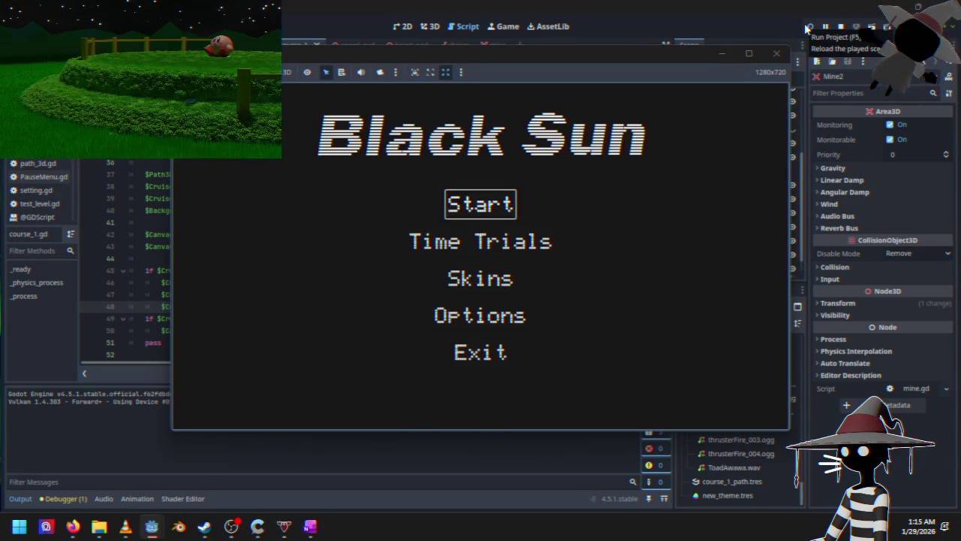
Start a race from the title menu, play it out, then close the game window.
key("Return")
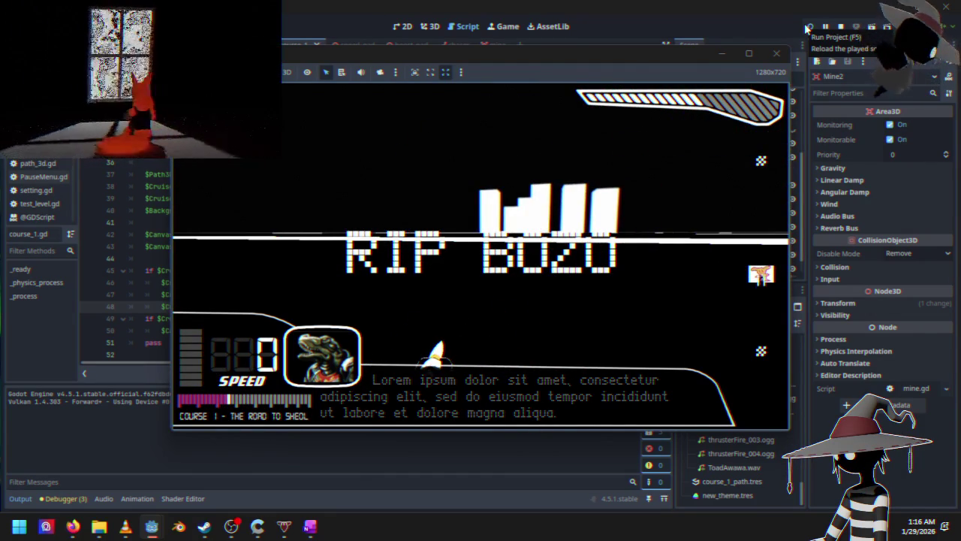
left_click(777, 54)
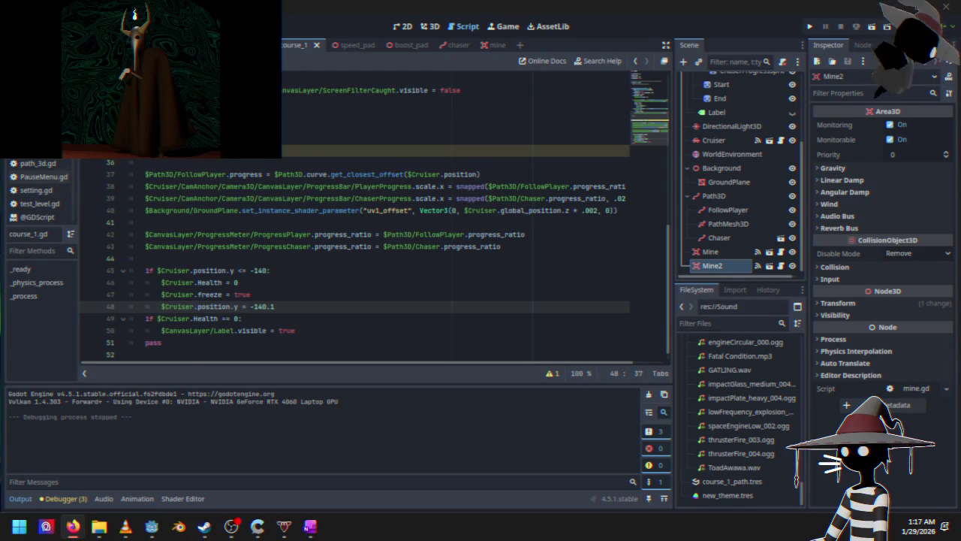
Select the Background and WorldEnvironment nodes in the Scene dock.
left_click(731, 168)
left_click(732, 154)
left_click(722, 169)
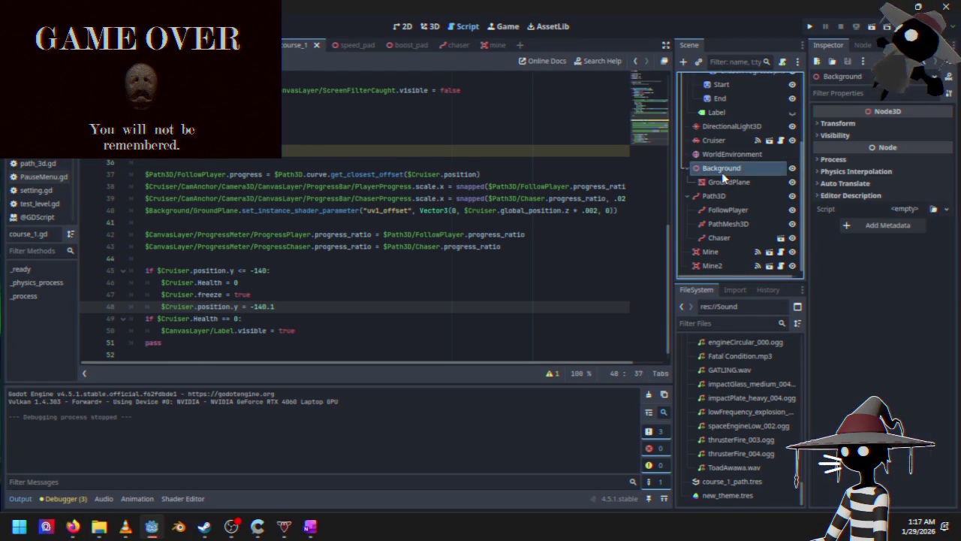
scroll(713, 143, "up", 5)
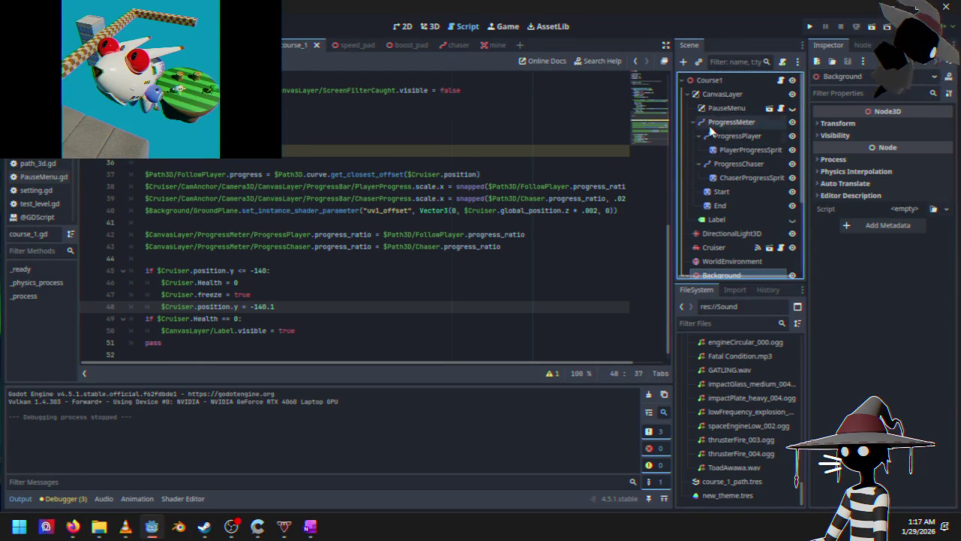
scroll(685, 188, "down", 5)
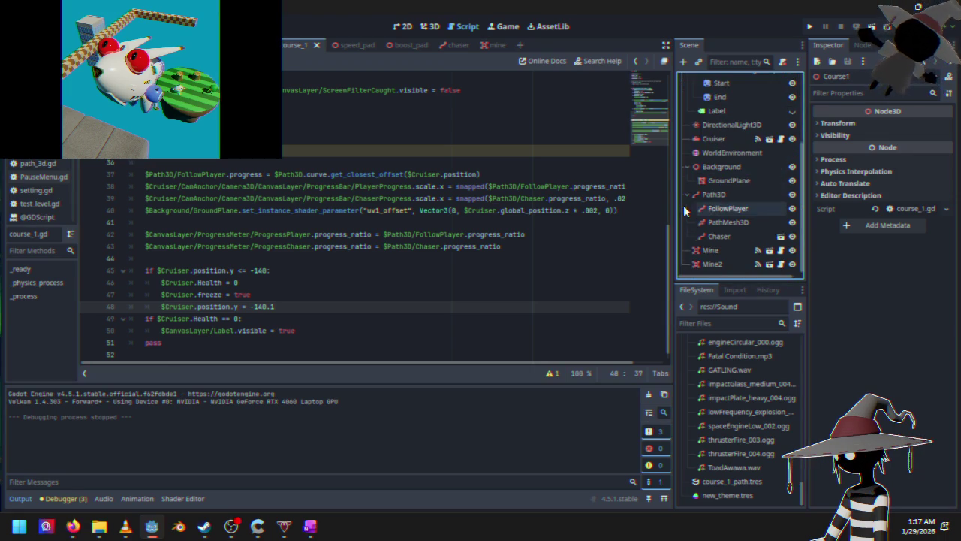
Select Mine2, check the Health line 49 in course_1.gd, and relaunch the game.
left_click(719, 263)
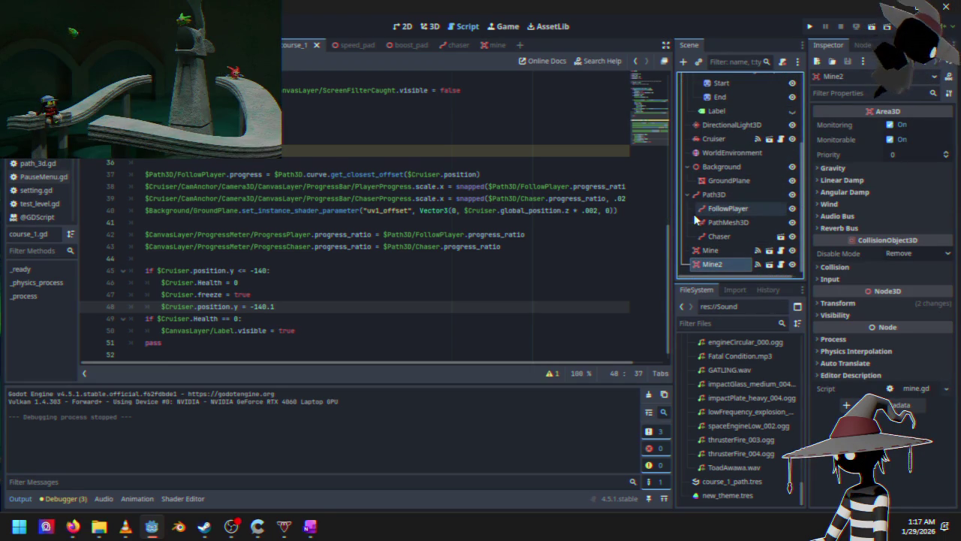
left_click(290, 318)
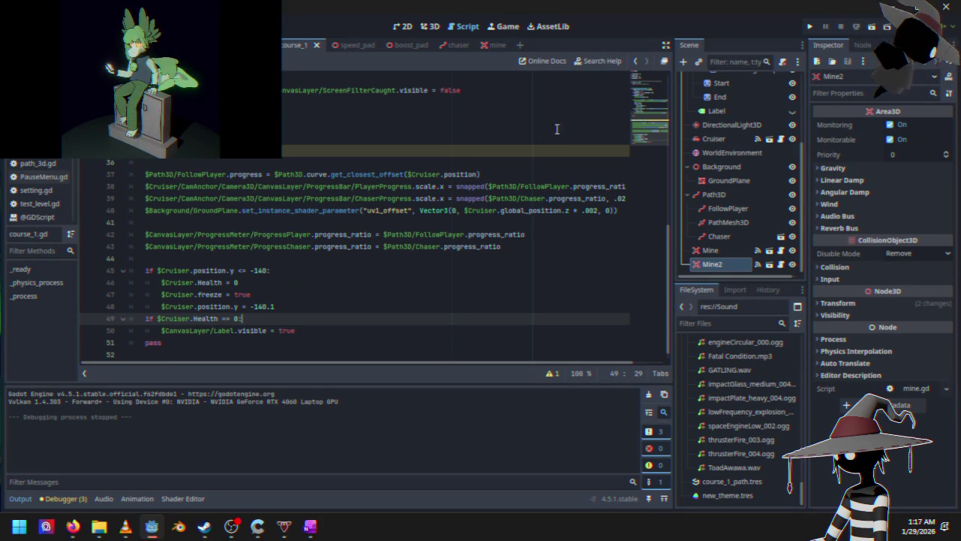
left_click(810, 27)
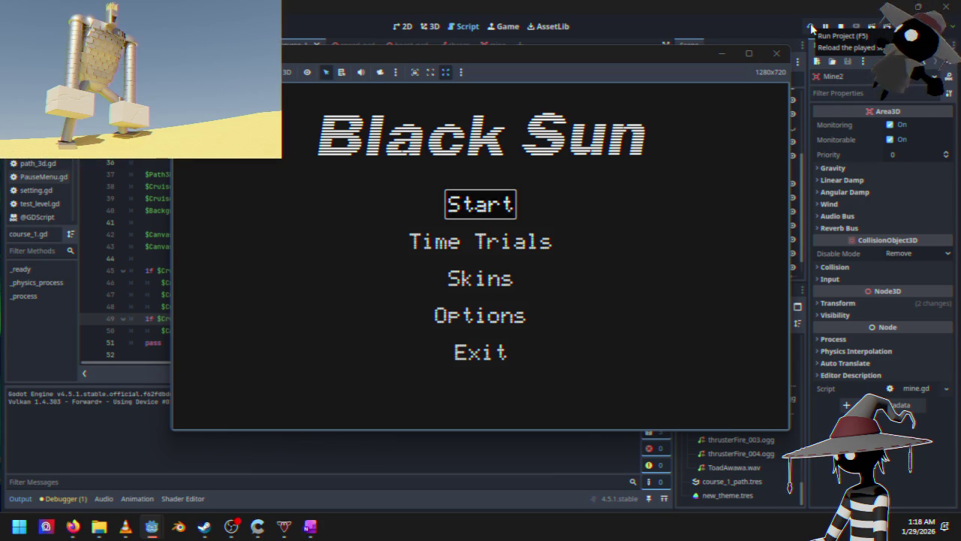
Start a race from the title menu, pause it, then resume from the pause menu.
key("Return")
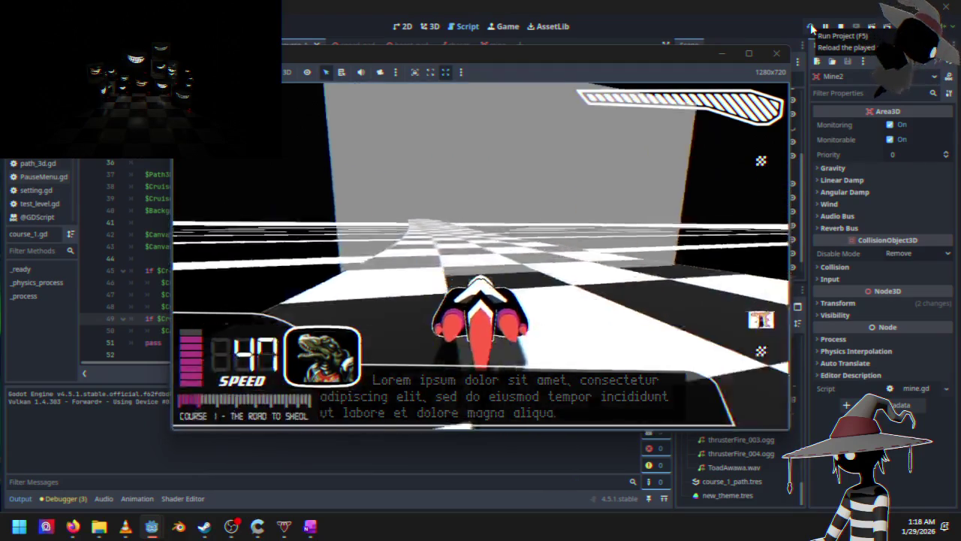
key("Escape")
key("Down")
key("Down")
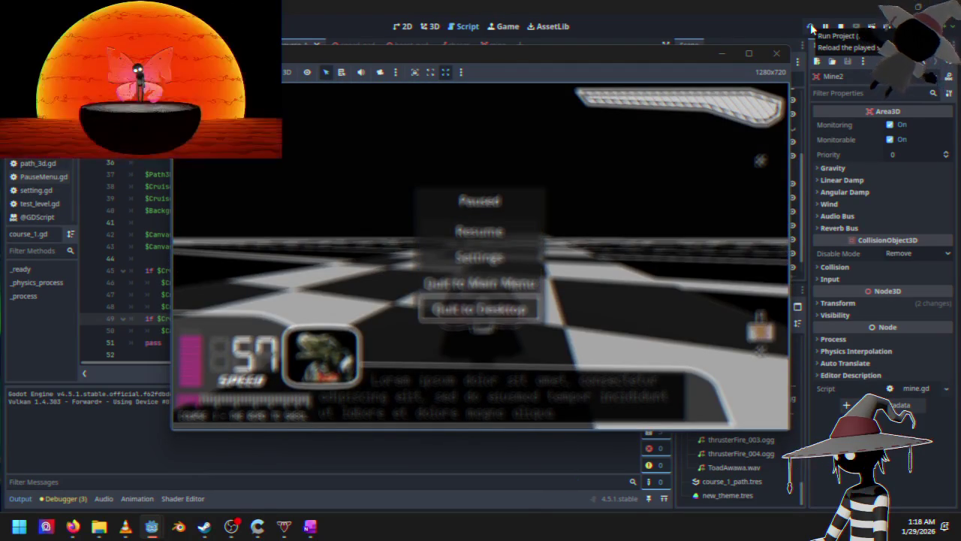
key("Up")
key("Up")
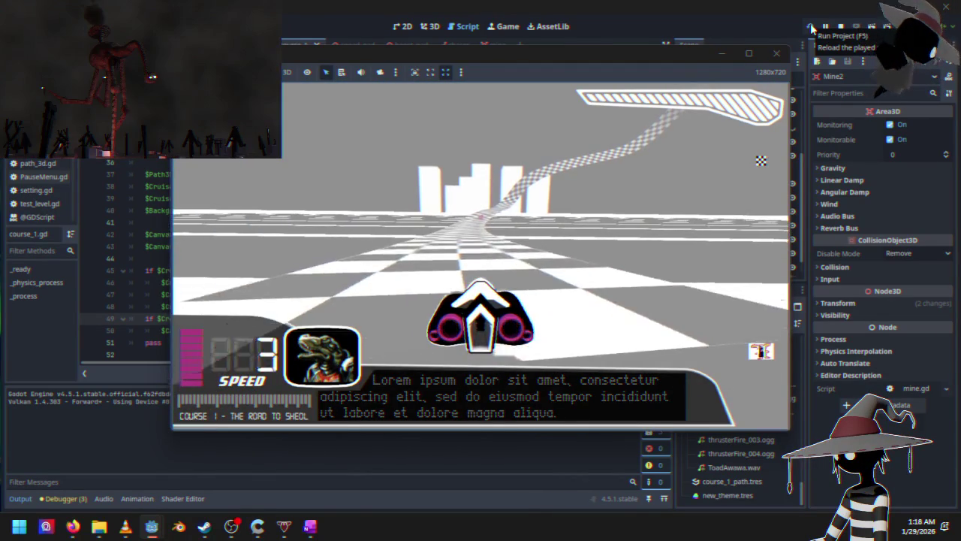
key("Up")
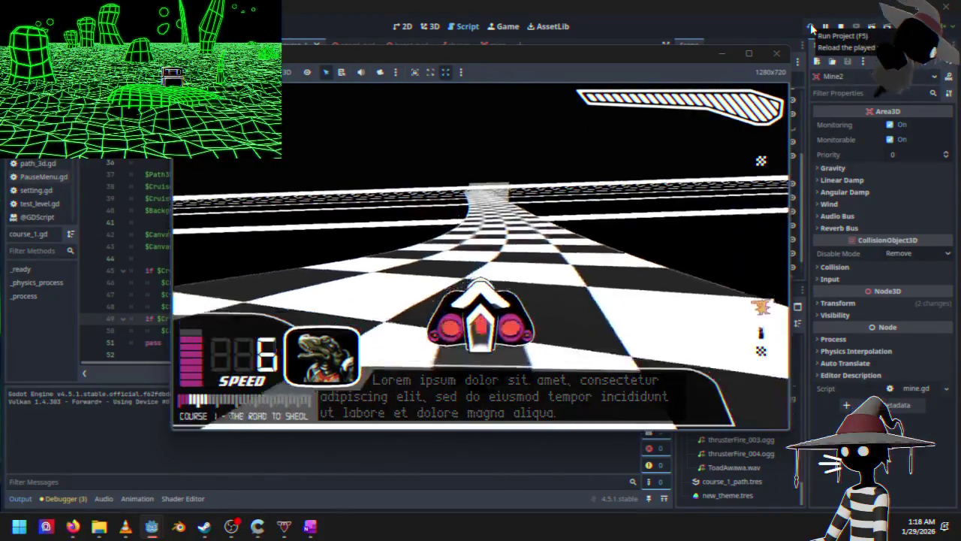
Pause again, stop the playtest and bring up mine.gd in the script editor.
key("Escape")
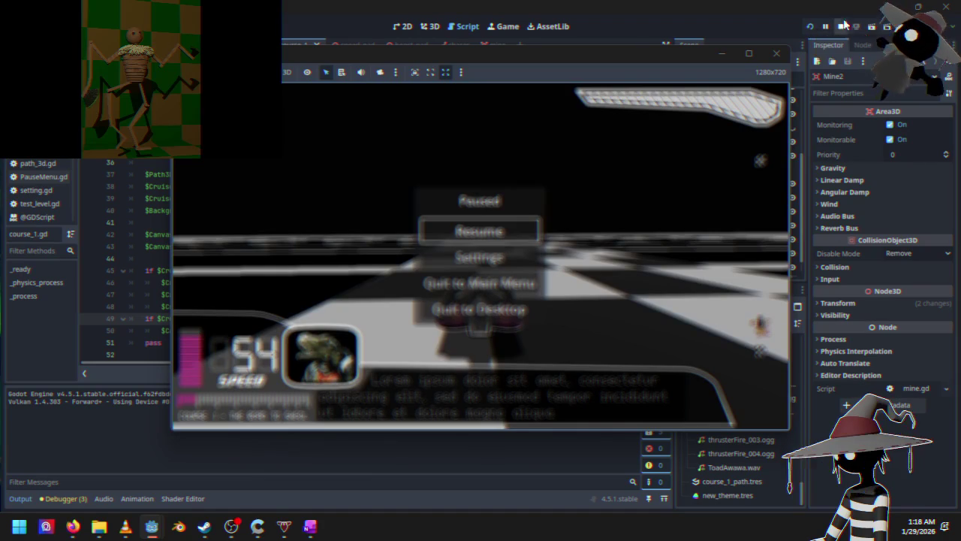
left_click(776, 53)
left_click(486, 45)
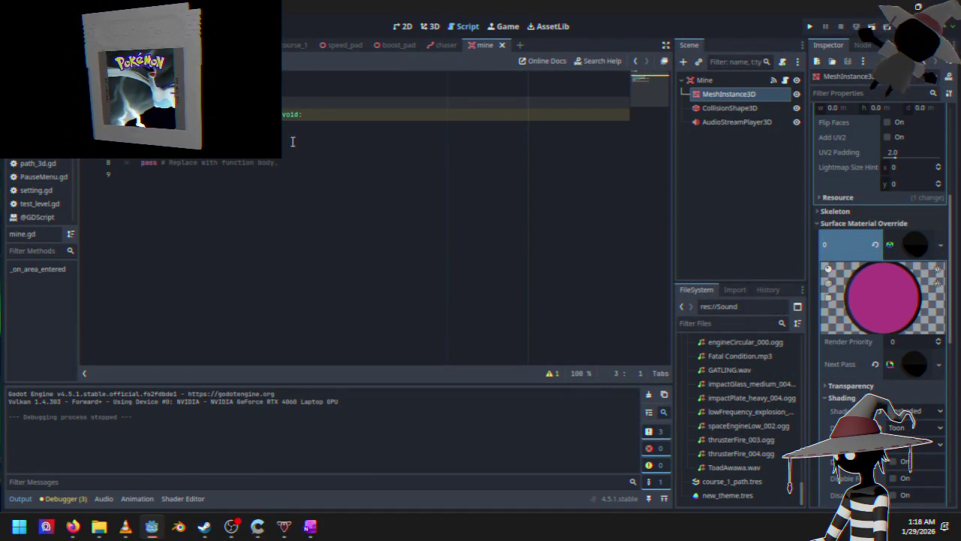
Inspect the Mine scene's CollisionShape3D and MeshInstance3D nodes, ending on the Mine root.
left_click(750, 107)
left_click(744, 93)
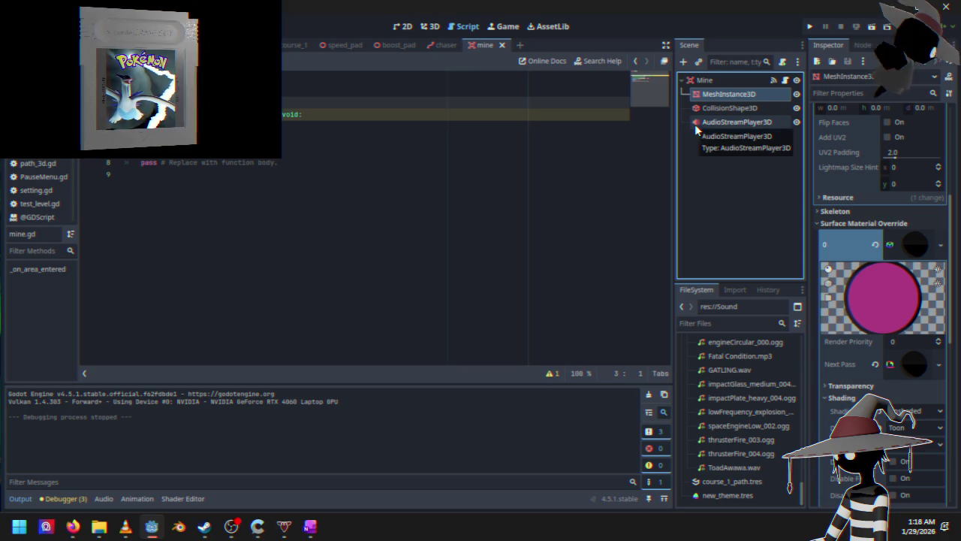
left_click(718, 79)
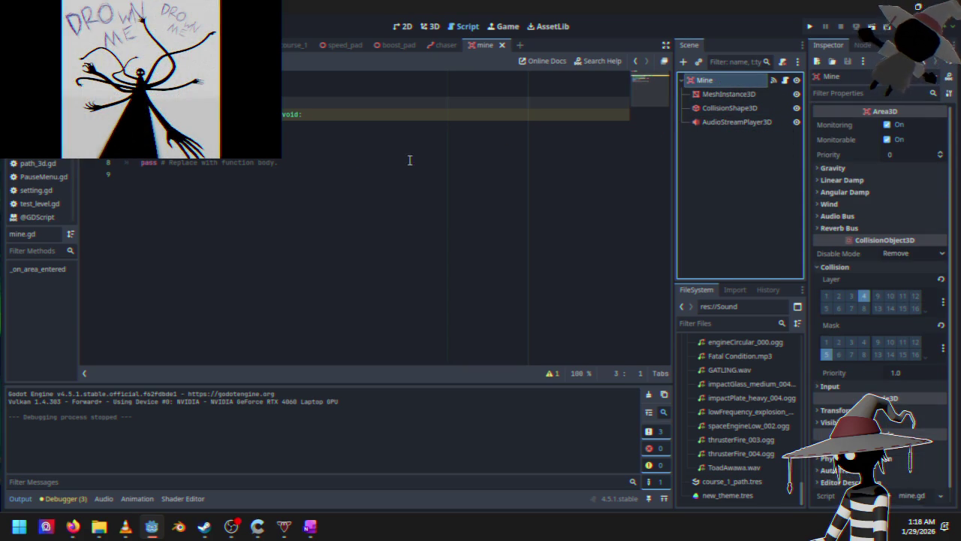
Duplicate the visible = false line, begin typing set_deferred("mon on it, and run the project.
left_click(188, 139)
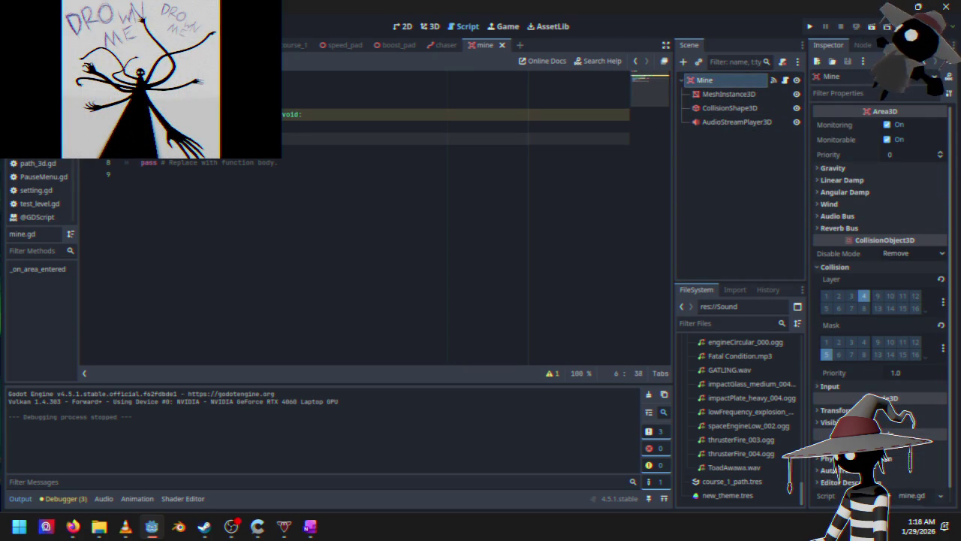
left_click(309, 140)
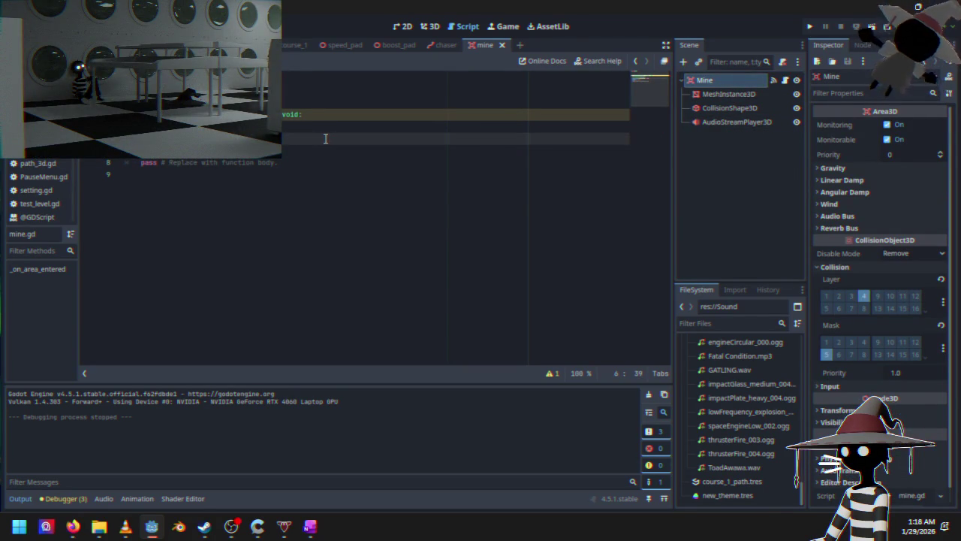
key("ctrl+shift+d")
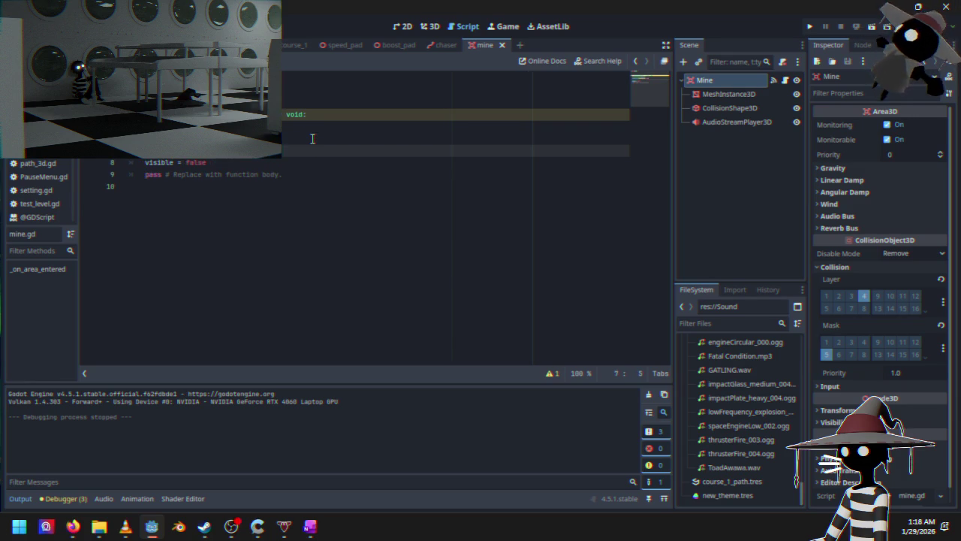
left_click(243, 150)
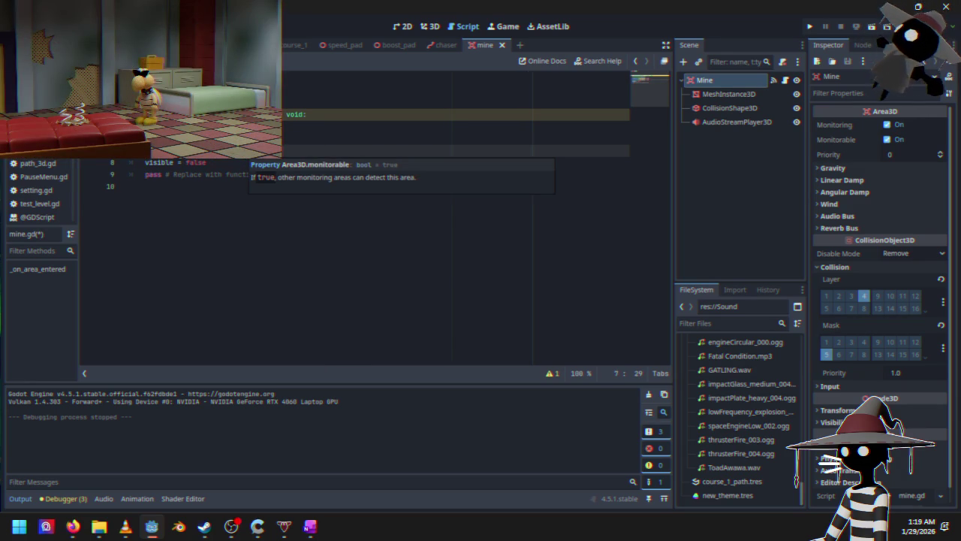
key("Right")
key("Left")
key("Left")
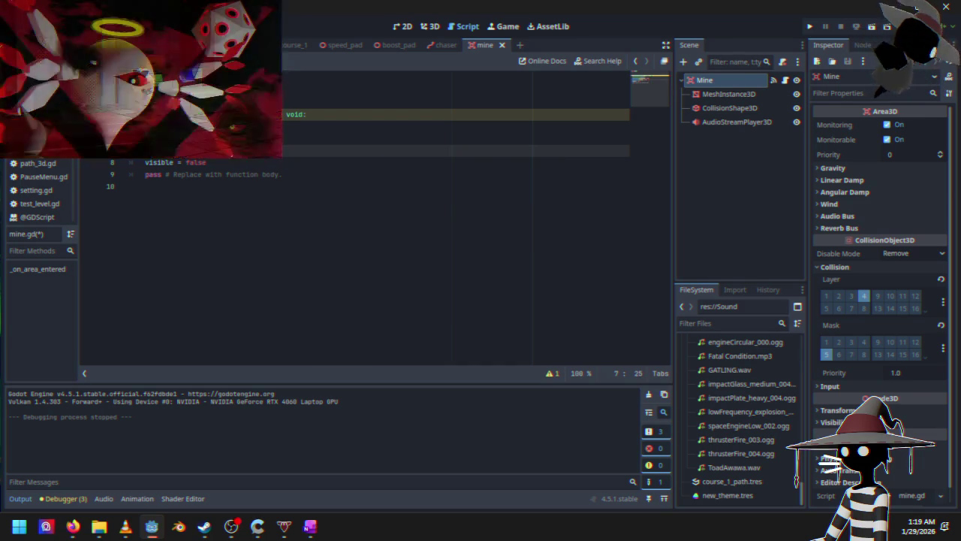
type("(")
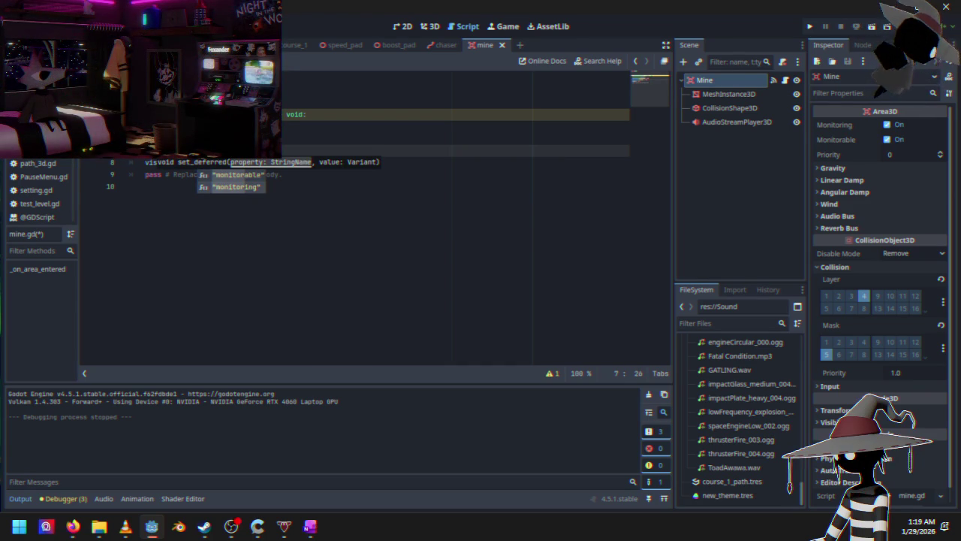
type("\"mon")
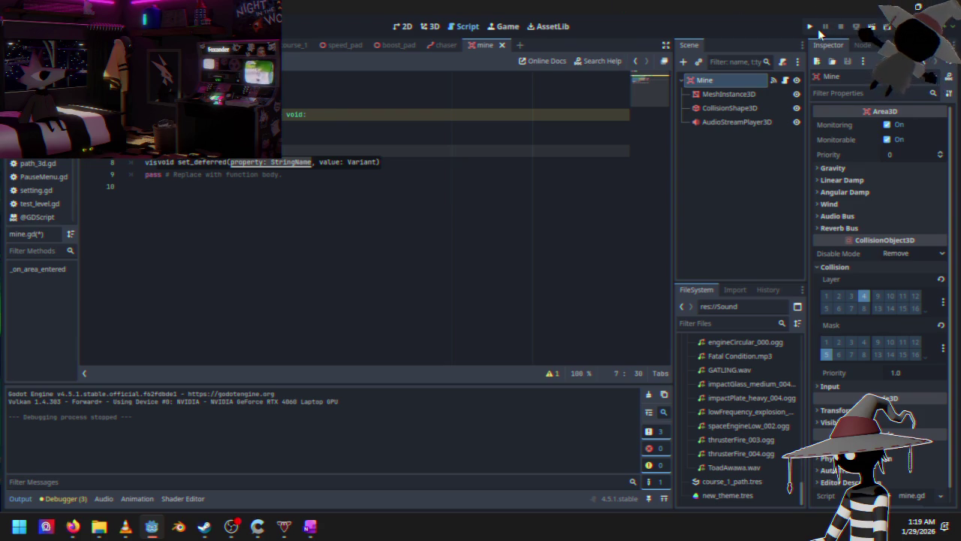
left_click(815, 31)
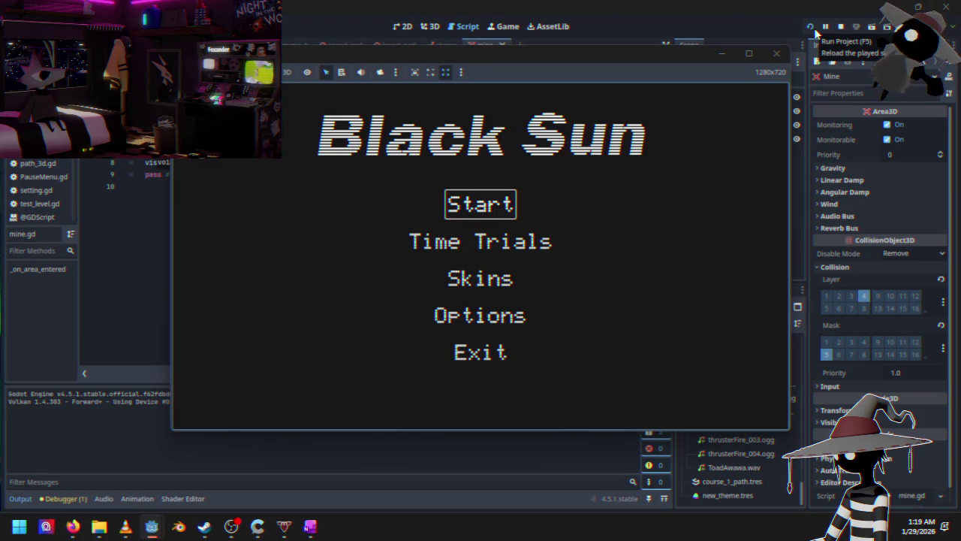
Race Course 1, resuming once from the pause menu, then pause and quit to the editor.
key("Return")
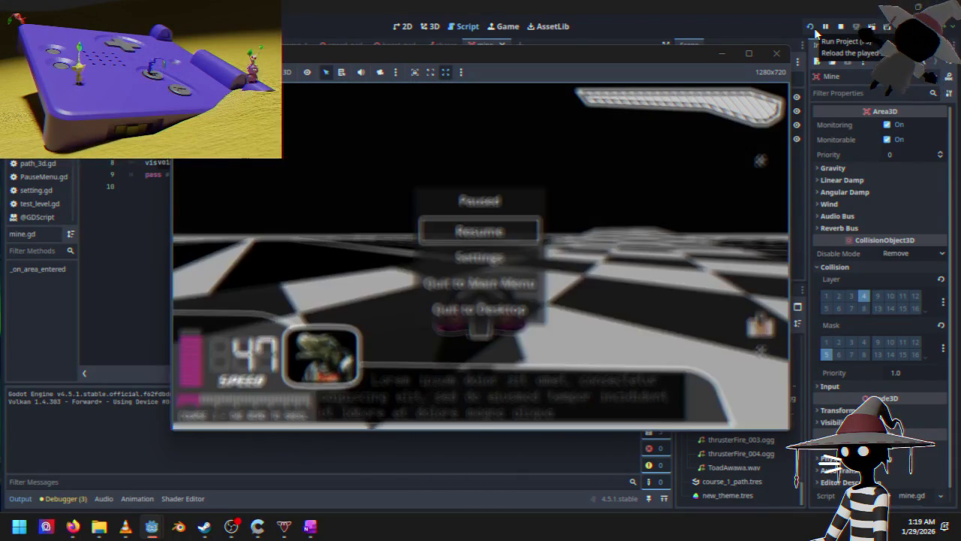
key("Up")
key("Up")
key("Up")
key("Return")
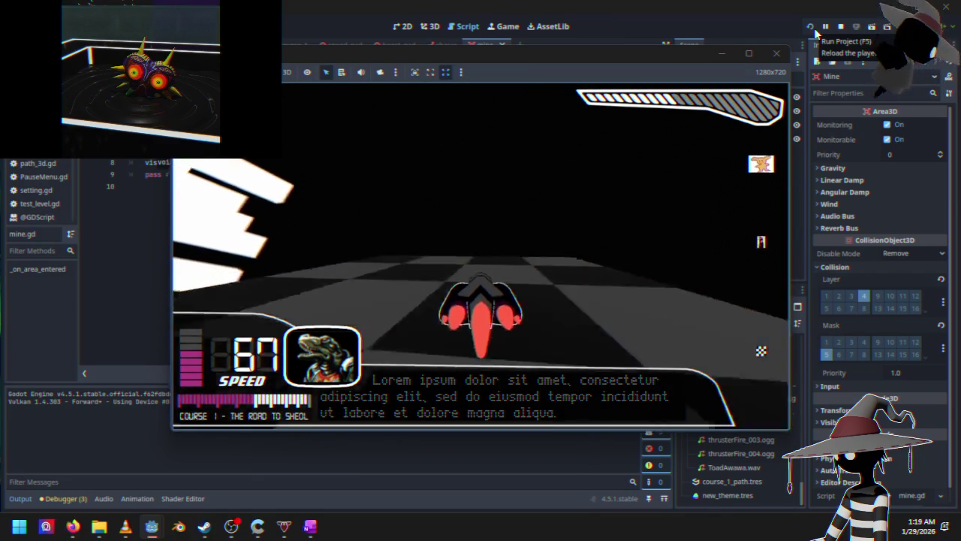
key("Escape")
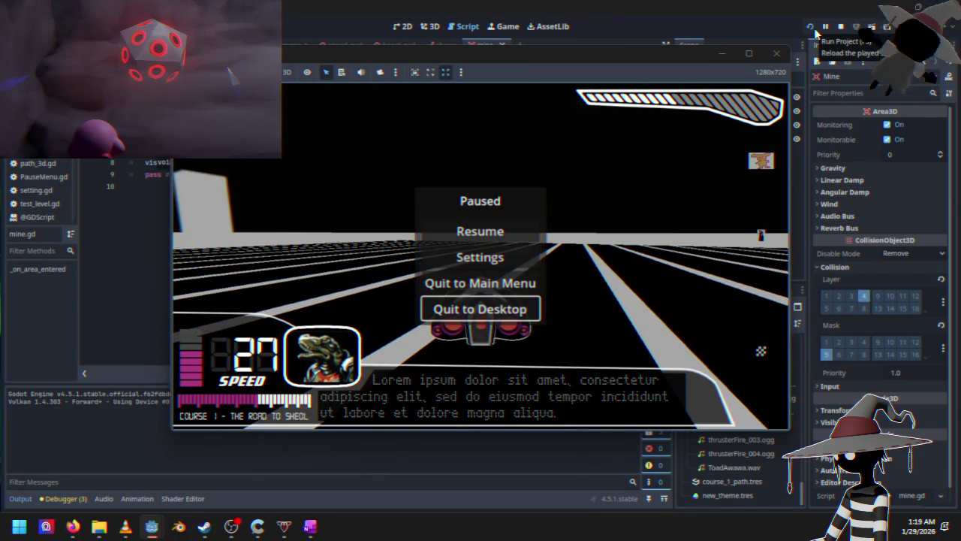
key("Return")
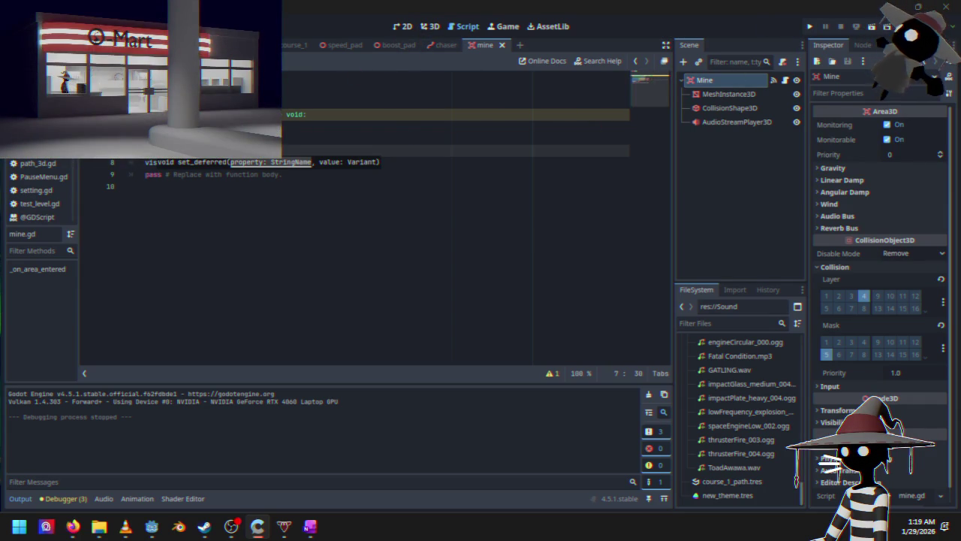
Move past the course_1 and speed_pad tabs to Cruiser's mine-hit handler, then run and start a race.
left_click(290, 48)
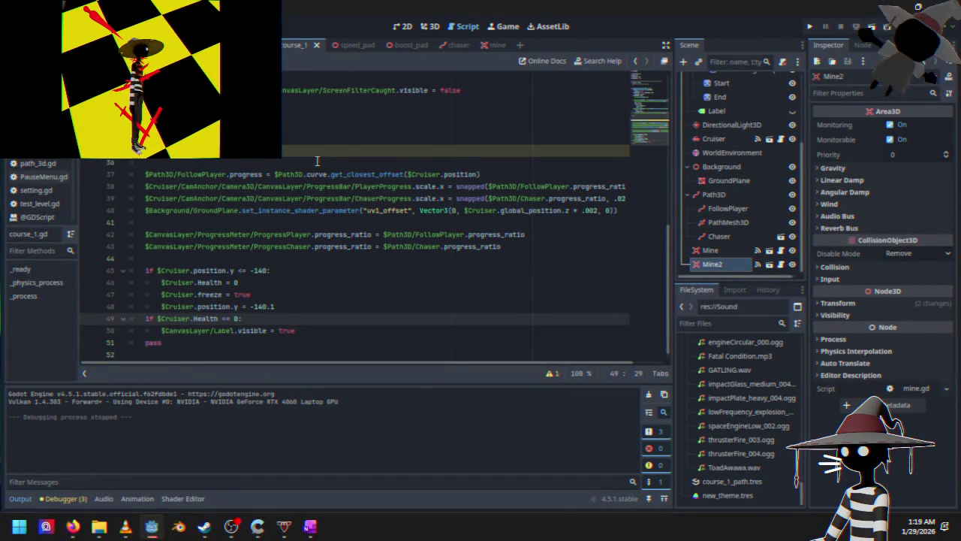
left_click(349, 48)
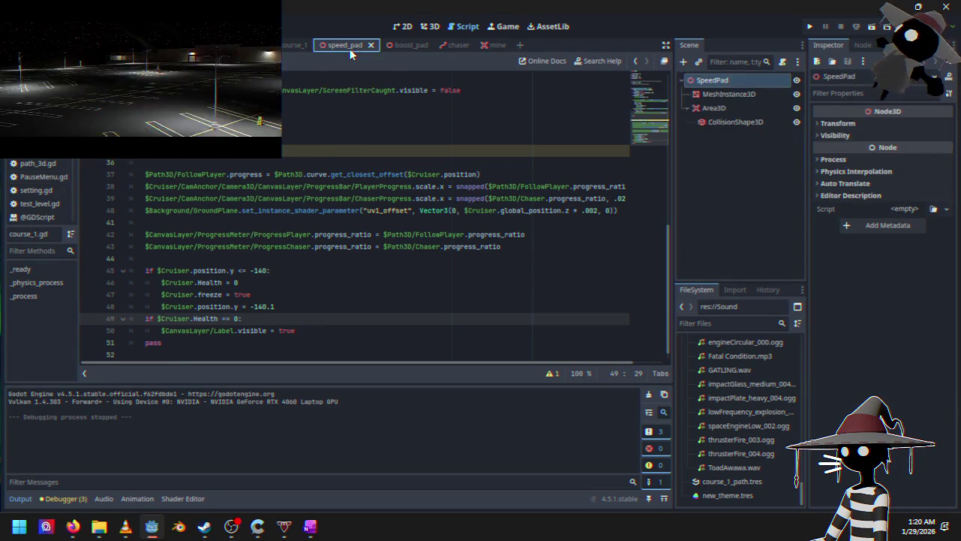
left_click(287, 47)
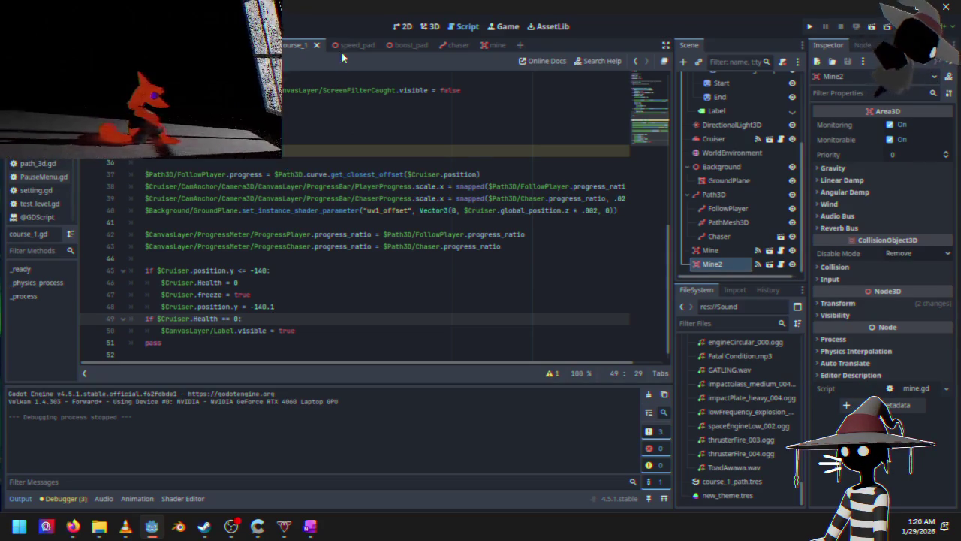
left_click(493, 45)
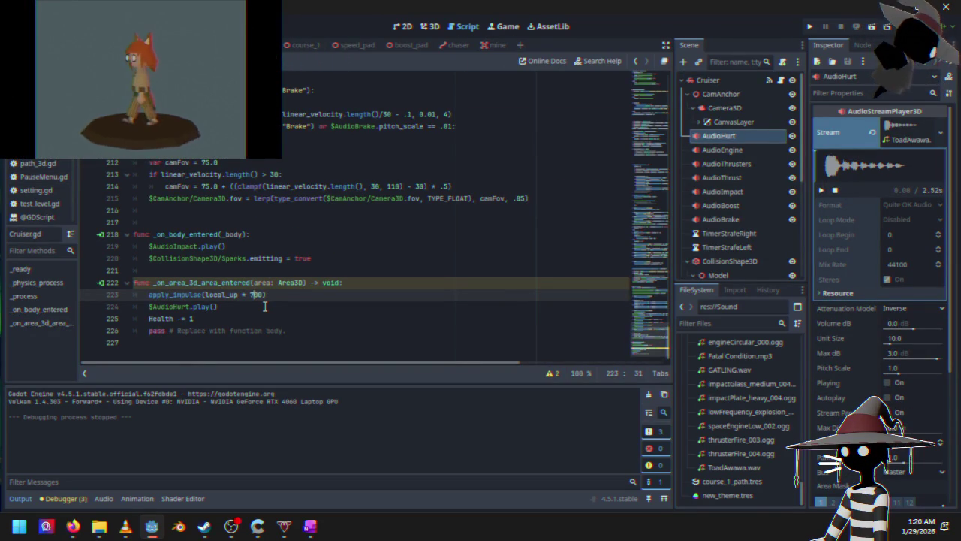
left_click(806, 27)
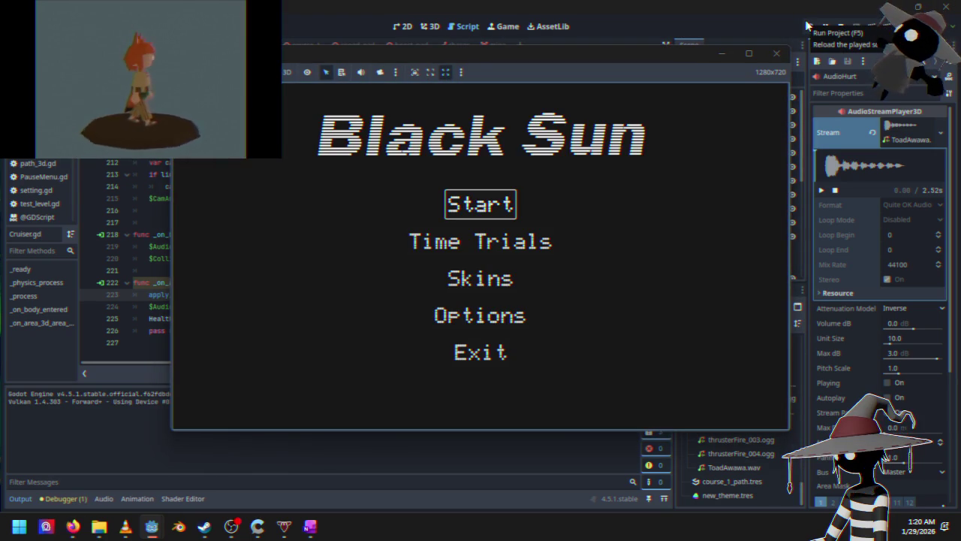
key("Return")
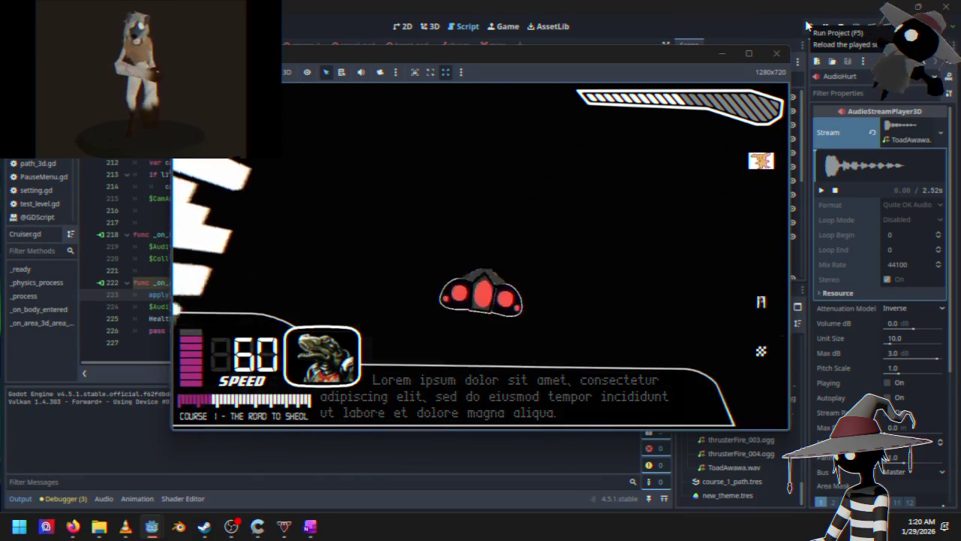
Pause the race and stop the running game to return to the Cruiser script.
key("Escape")
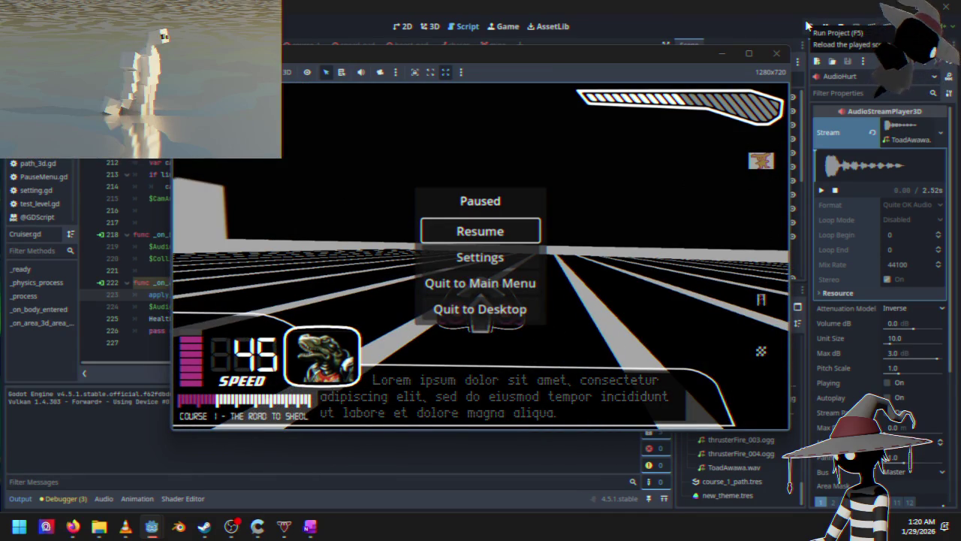
left_click(850, 28)
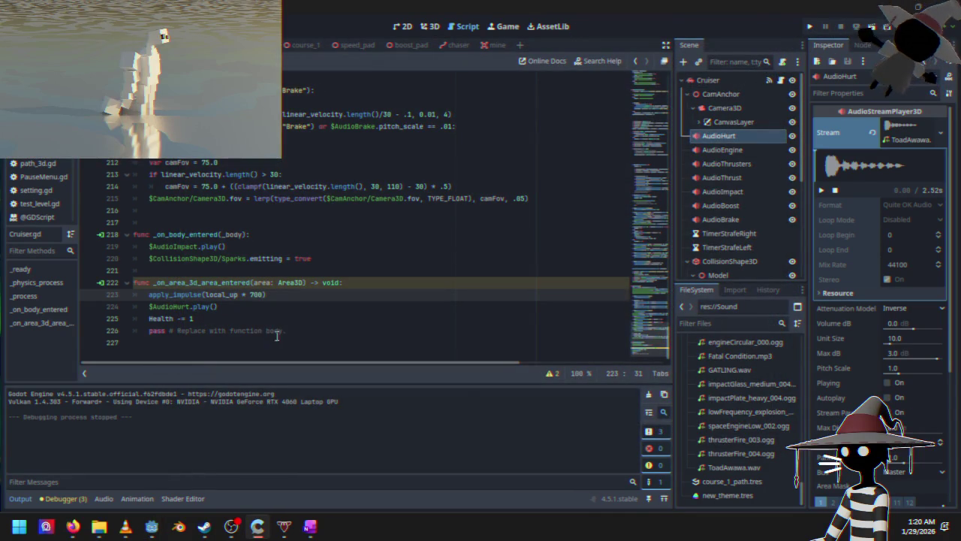
Change the mine-hit impulse to local_up * 600 and relaunch the game.
key("Up")
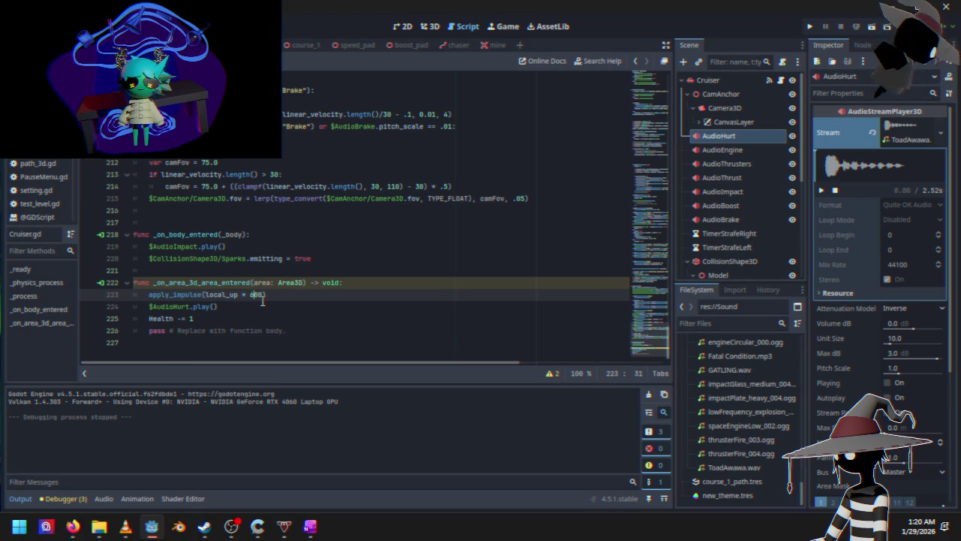
left_click(810, 29)
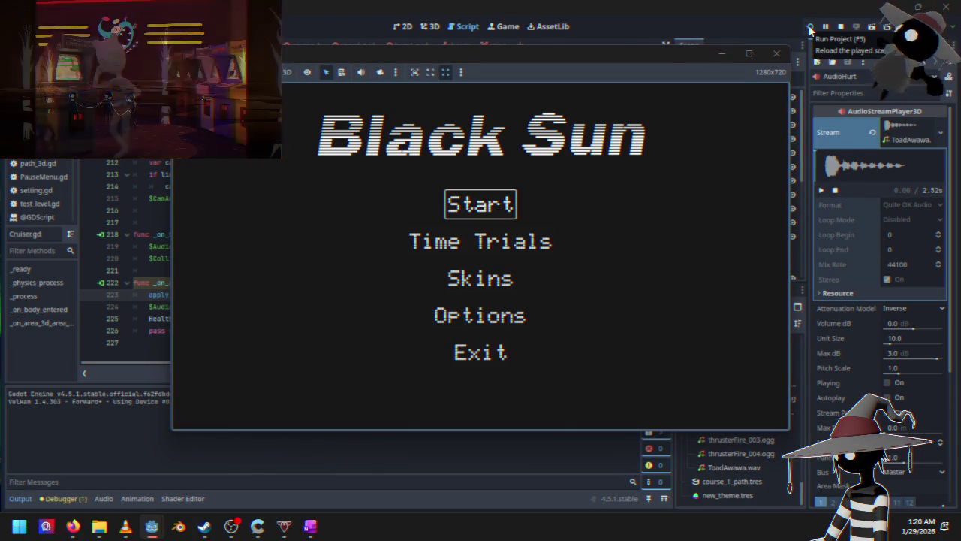
Start a race on Course 1 from the Black Sun menu, then pause it with Esc.
key("Return")
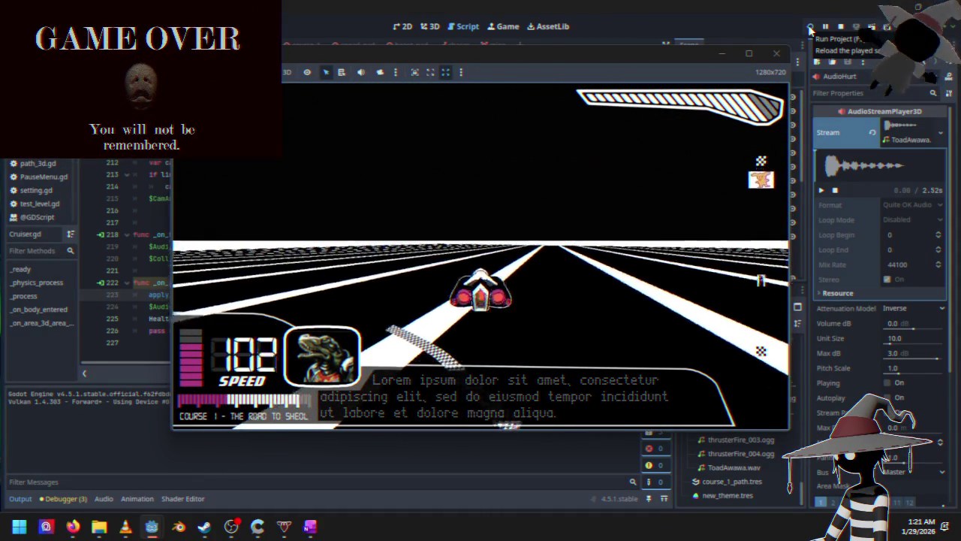
key("Escape")
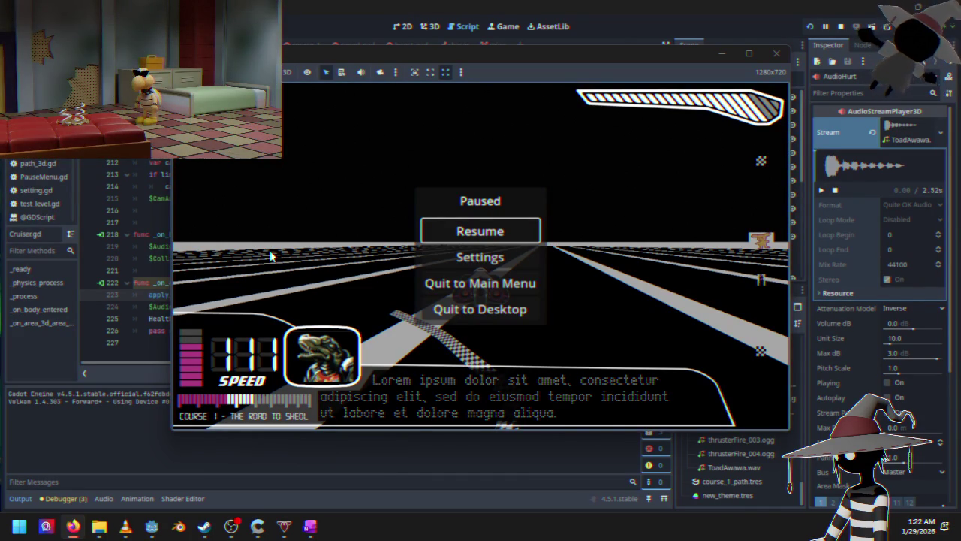
Resume the race, then pause and choose Quit to Desktop to return to the editor.
key("Return")
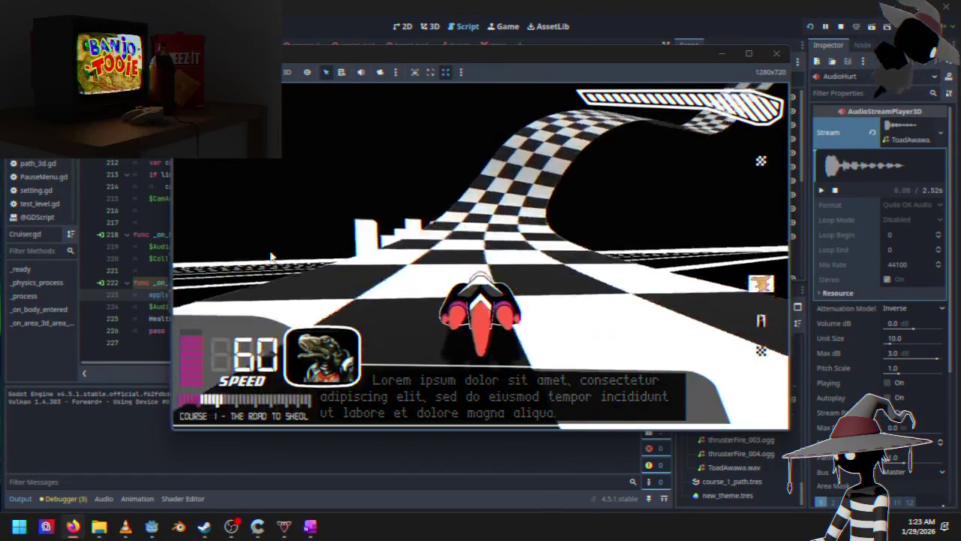
key("Escape")
key("Down")
key("Down")
key("Down")
key("Return")
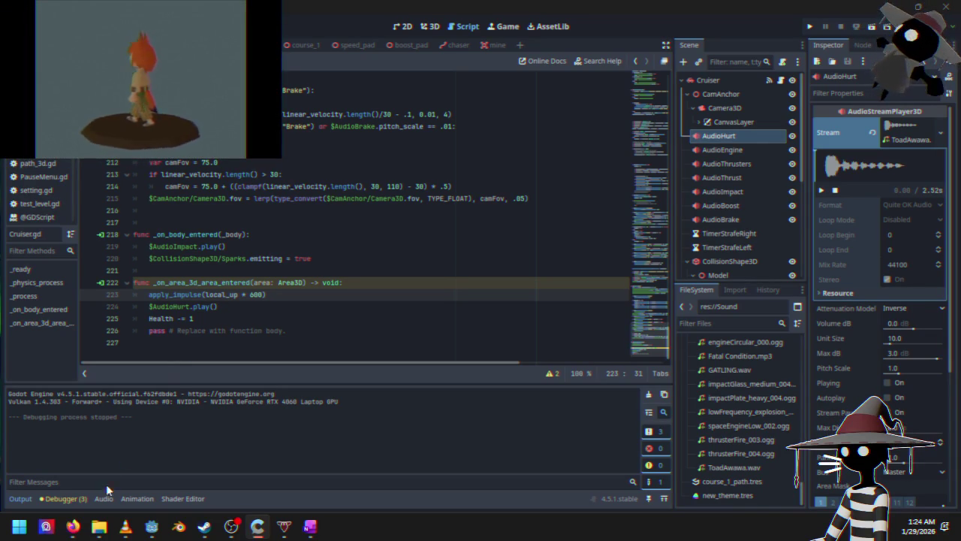
Show the Audio bus panel and put a HighPassFilter effect on the Music bus.
left_click(103, 498)
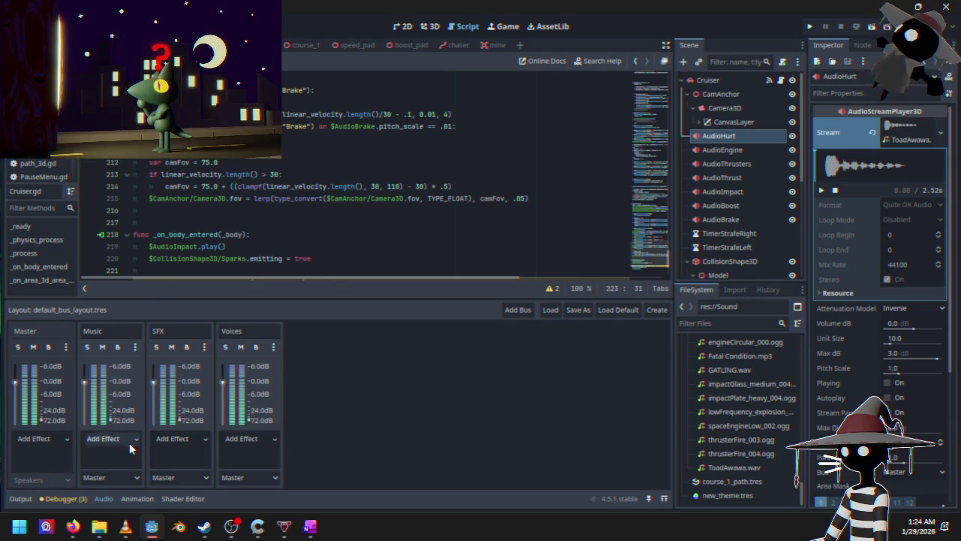
left_click(128, 441)
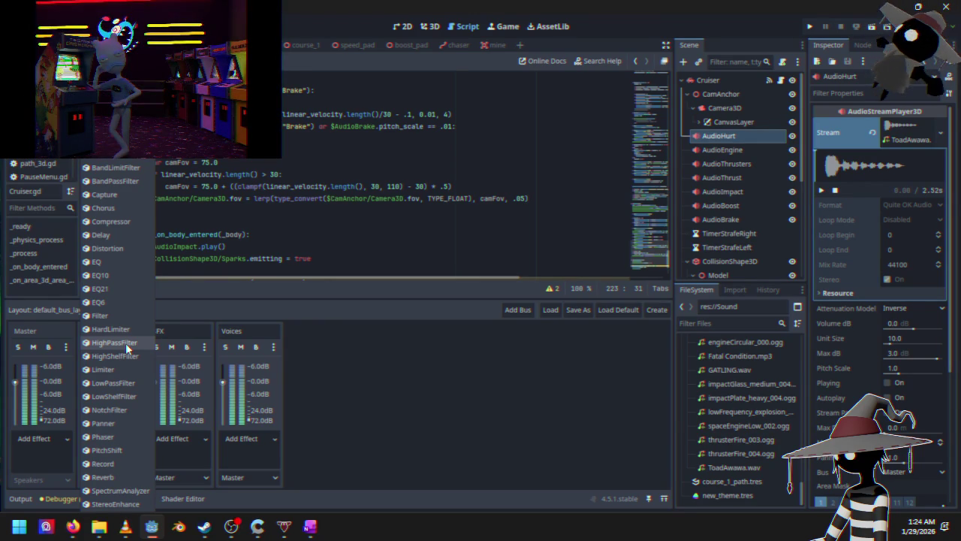
left_click(126, 343)
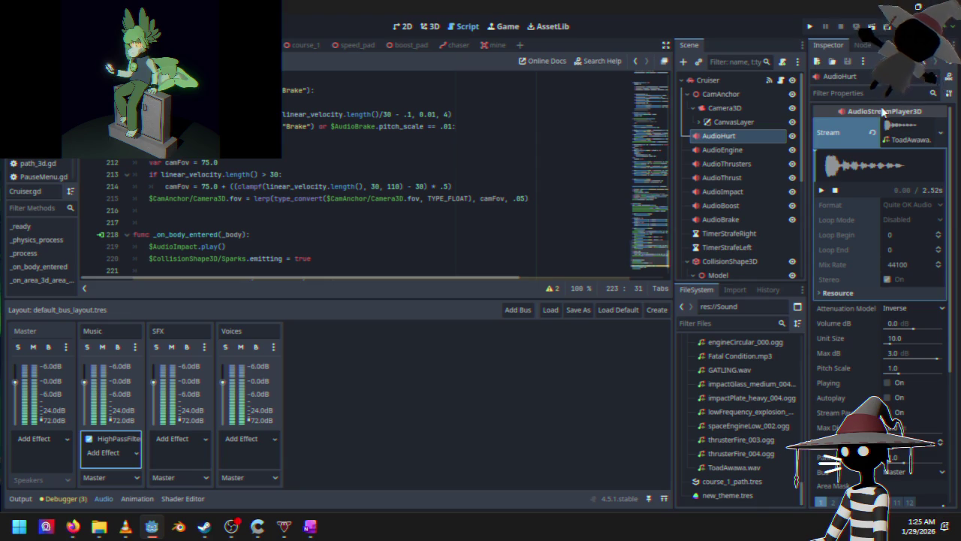
In the Road scene, turn on Autoplay for the Music node, then run the project.
scroll(733, 205, "down", 5)
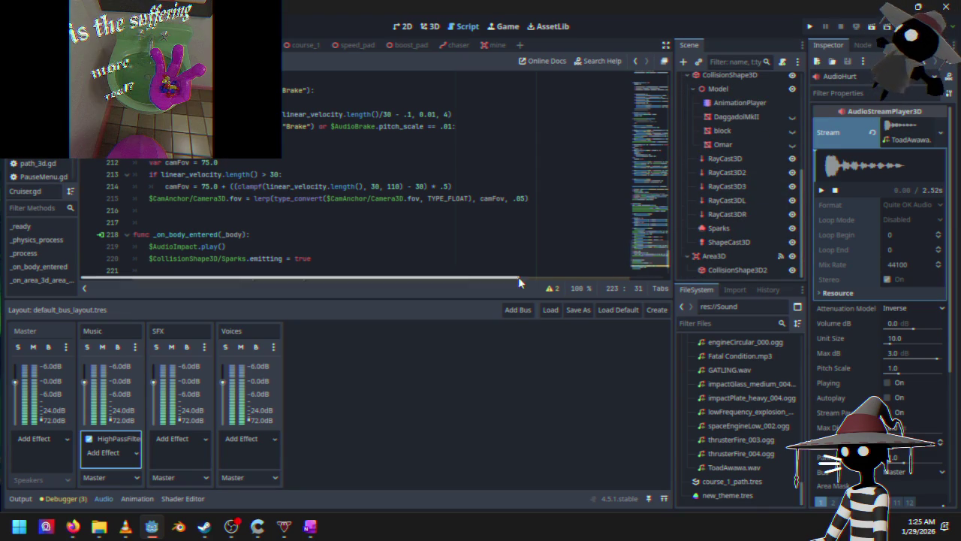
scroll(714, 212, "up", 5)
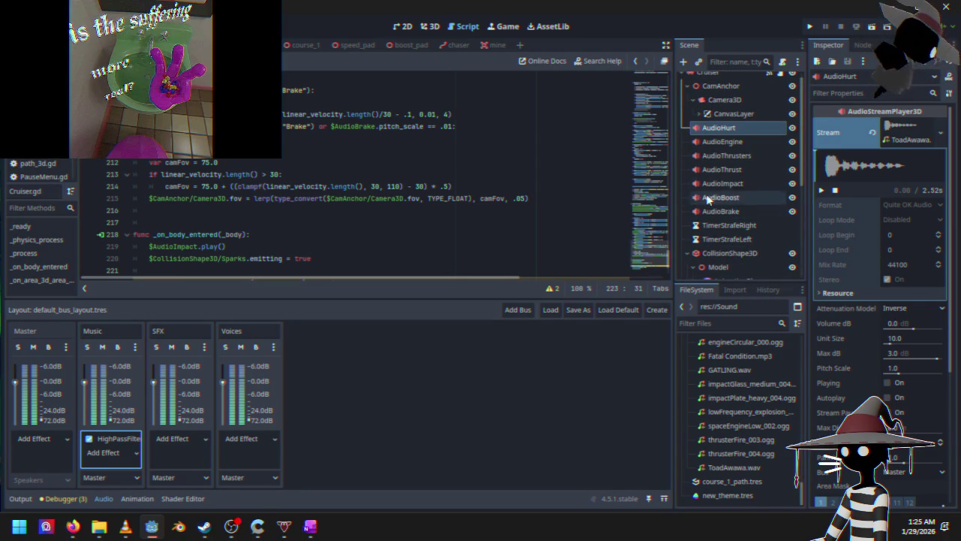
key("ctrl+Tab")
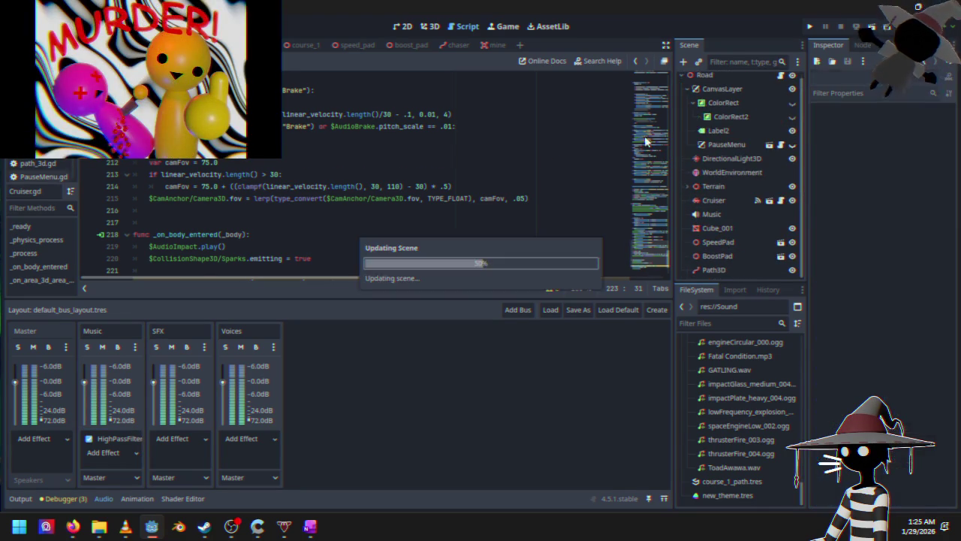
scroll(717, 214, "down", 1)
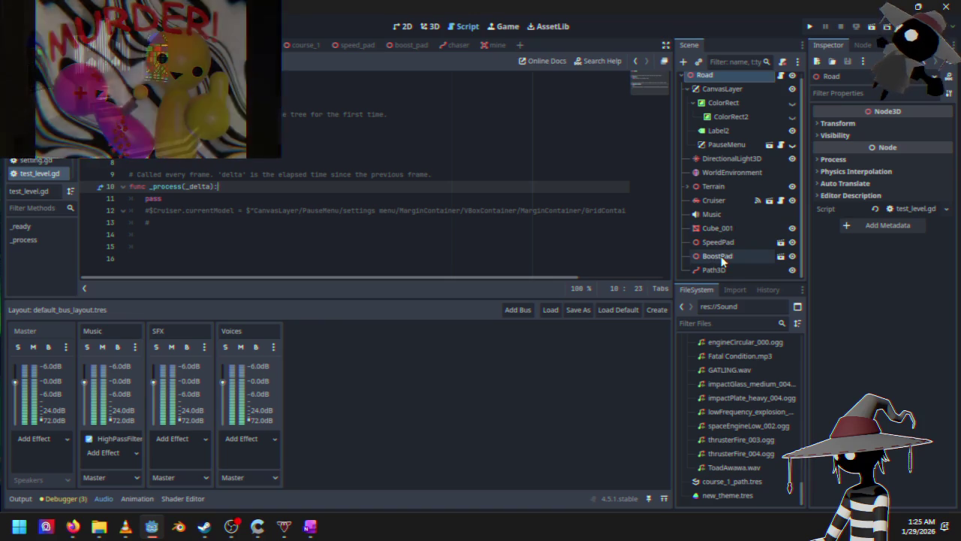
left_click(723, 215)
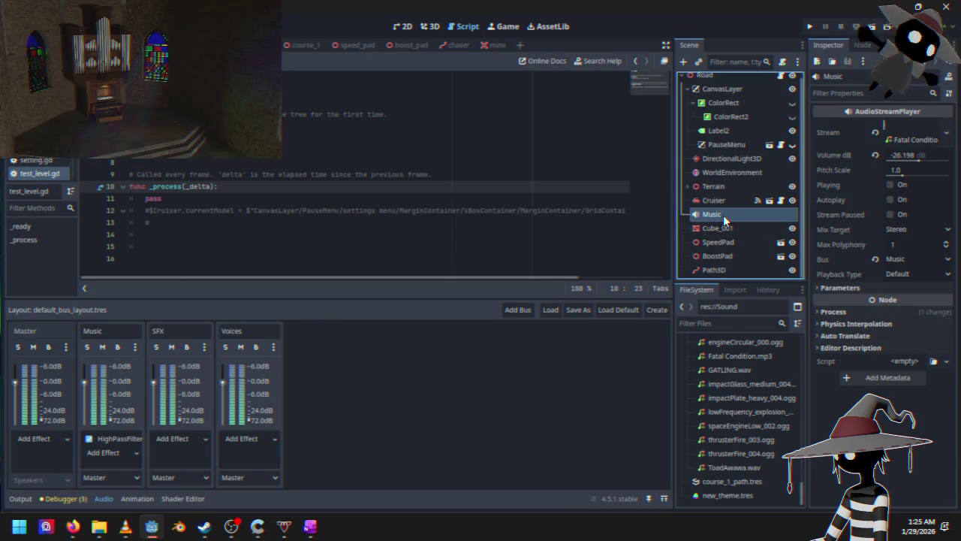
left_click(891, 199)
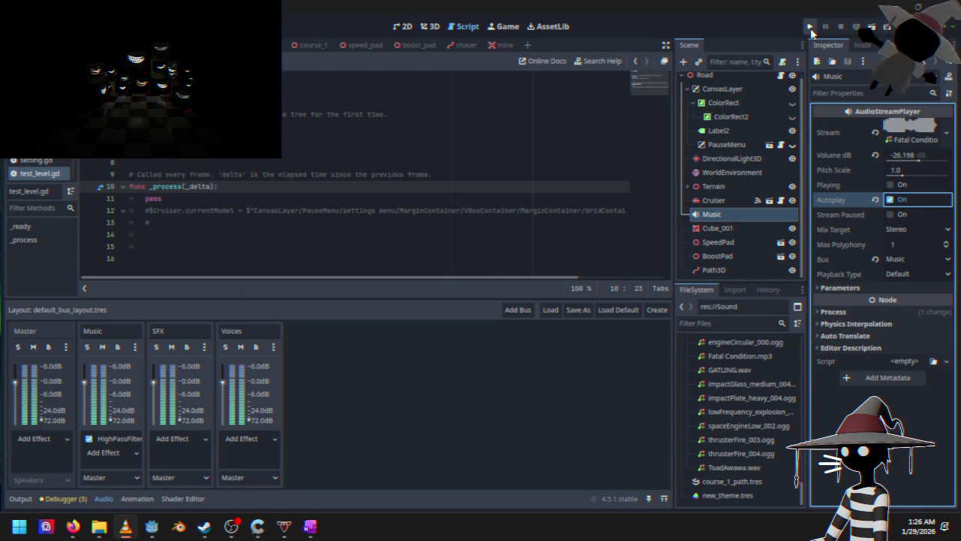
left_click(810, 28)
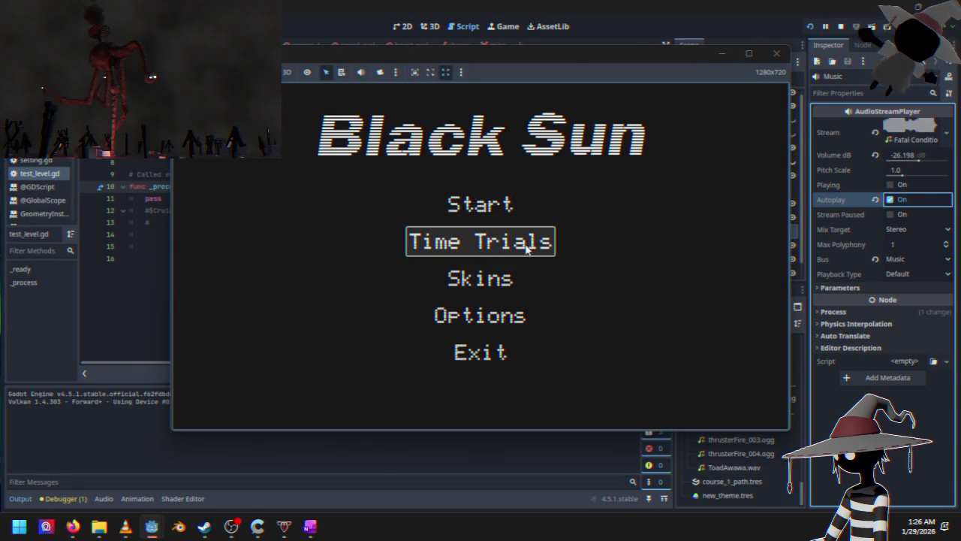
Start a Time Trials race, pause it, and open the in-game Settings panel.
key("Return")
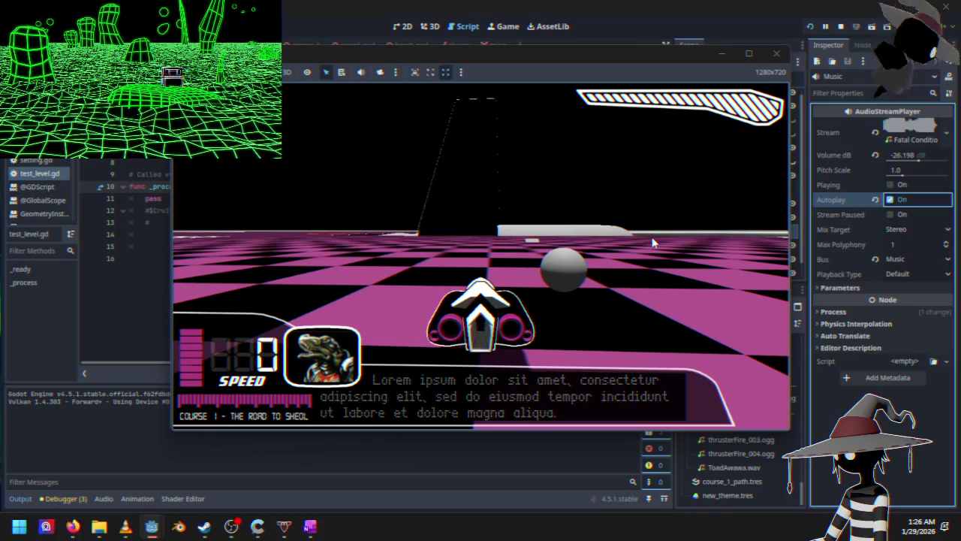
key("Escape")
key("Down")
key("Return")
Lower the master volume slightly, toggle Fullscreen on and back off, and close Settings.
key("Down")
key("Up")
key("Left")
key("Down")
key("Down")
key("Down")
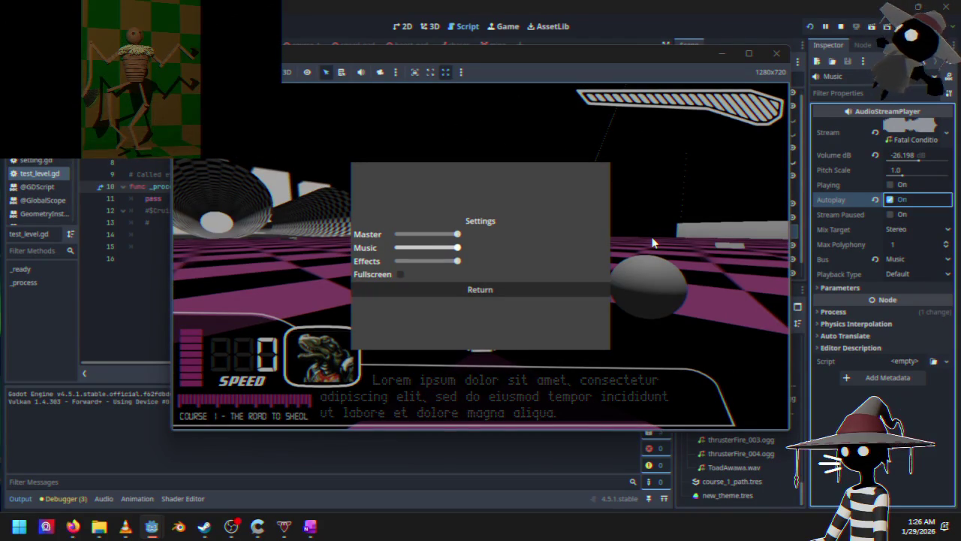
key("Return")
key("Return")
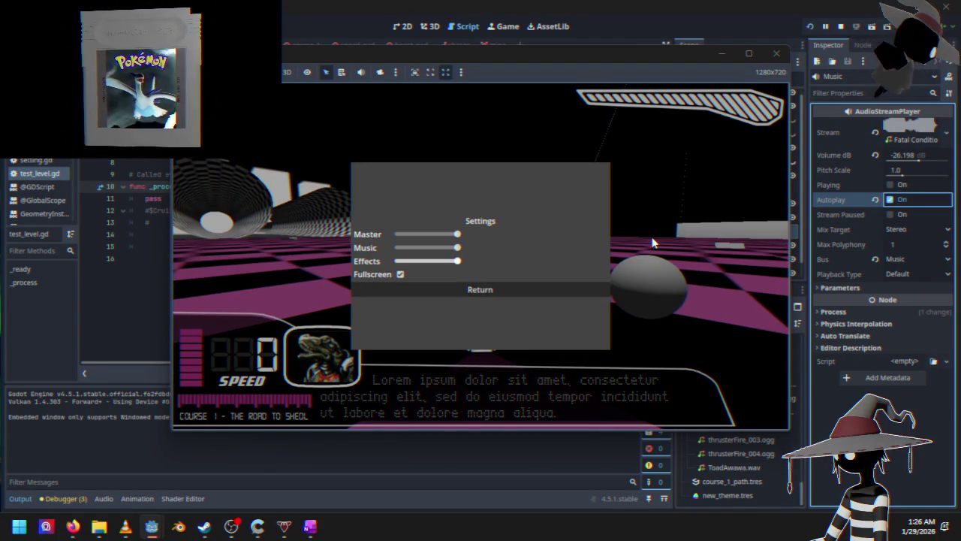
key("Down")
key("Return")
key("Up")
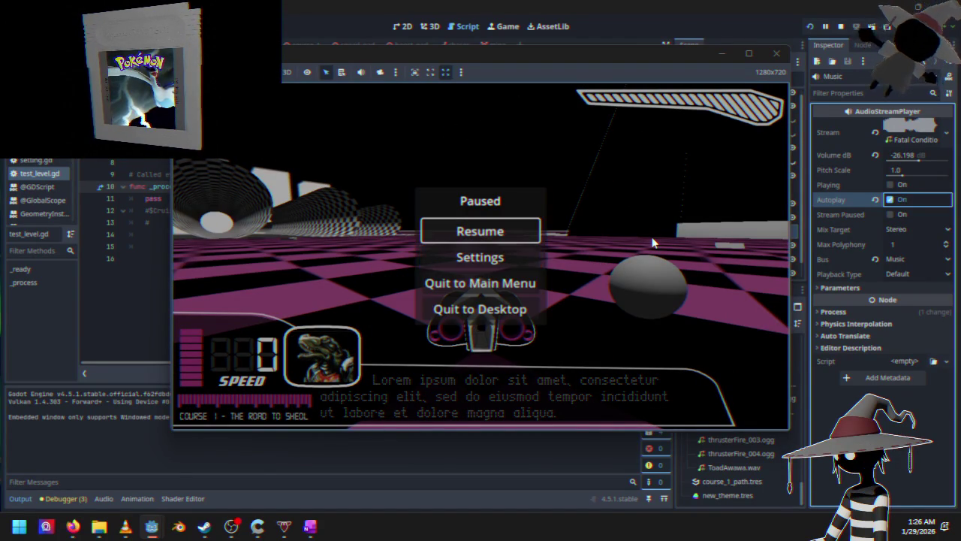
key("Return")
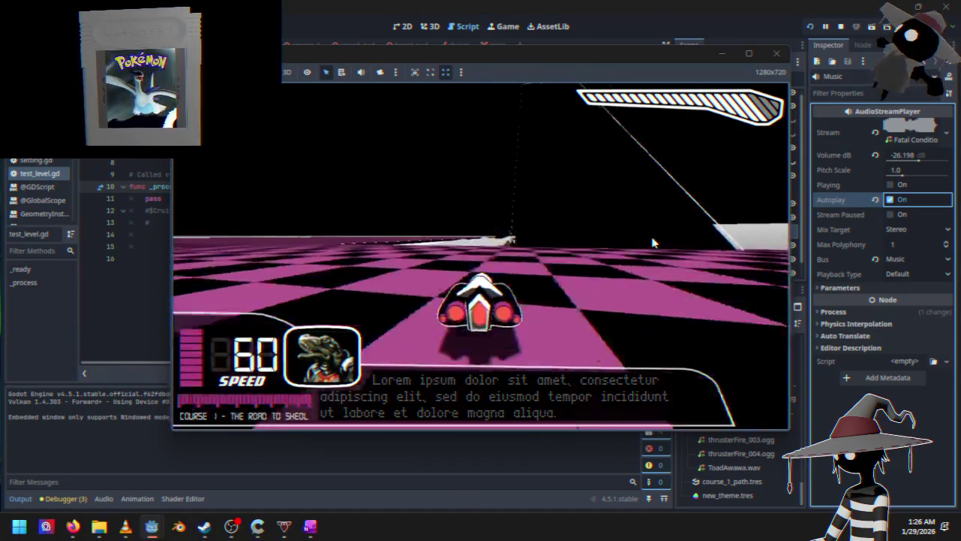
Pause the race again and Quit to Desktop to return to the editor.
key("Escape")
key("Down")
key("Down")
key("Down")
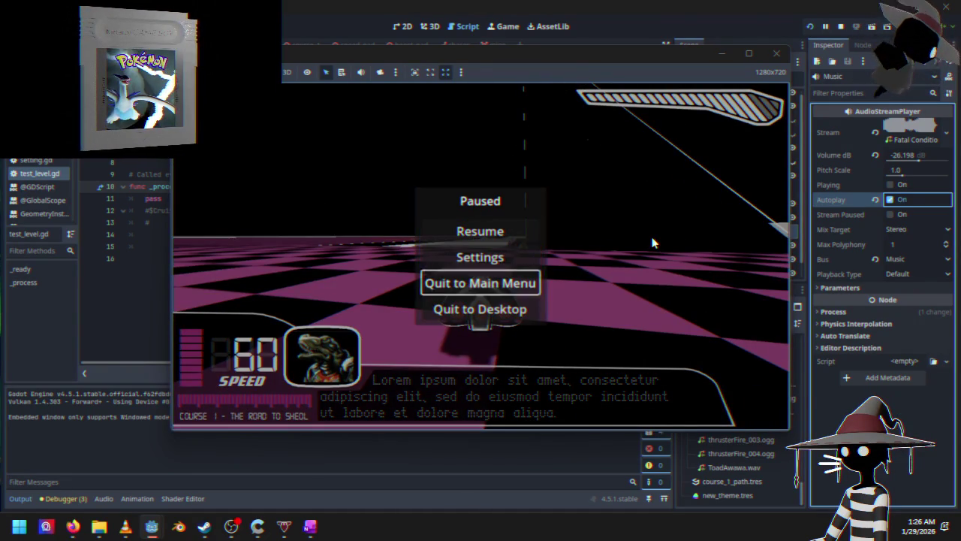
key("Return")
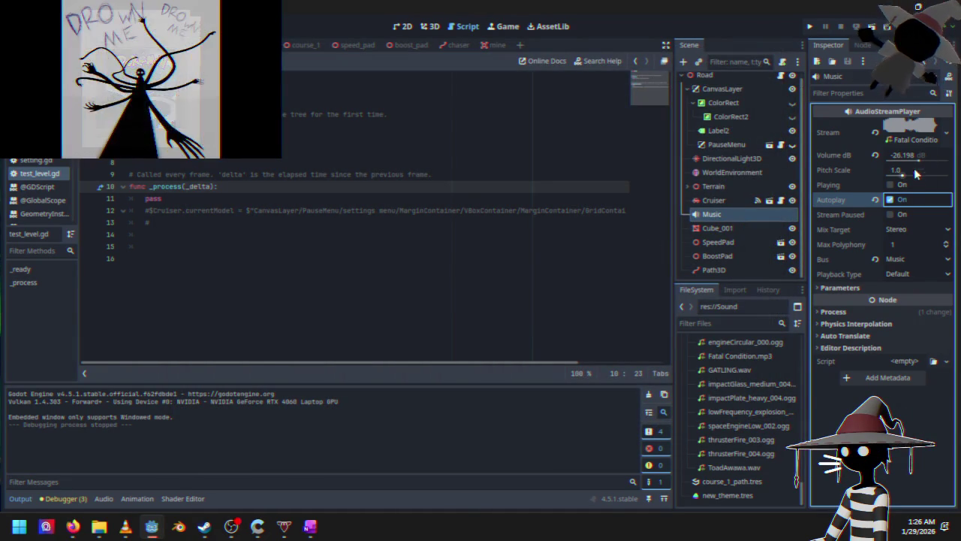
Raise the Music player's Volume dB to about -10.88 in the audio panel and relaunch the game.
left_click(104, 498)
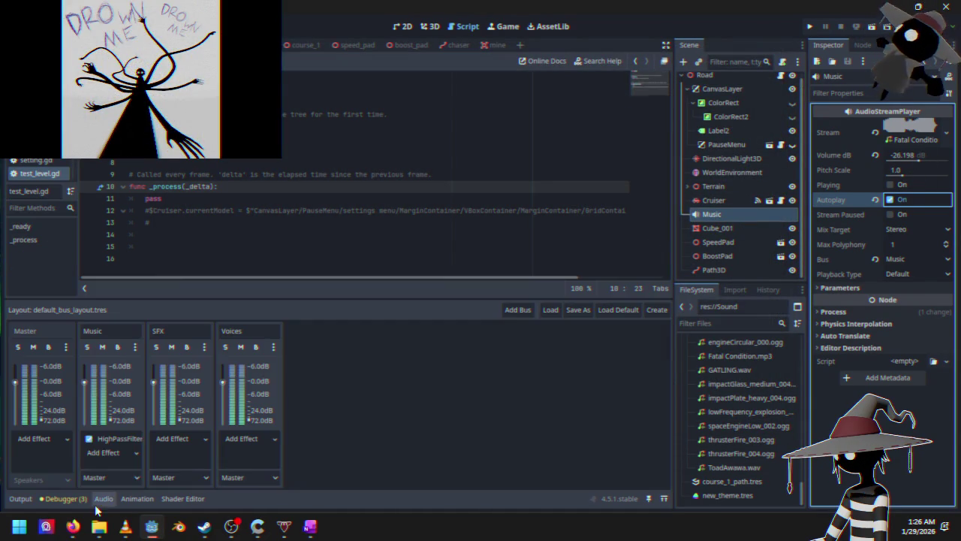
mouse_move(922, 160)
left_mouse_down()
mouse_move(939, 159)
mouse_move(925, 164)
left_mouse_up()
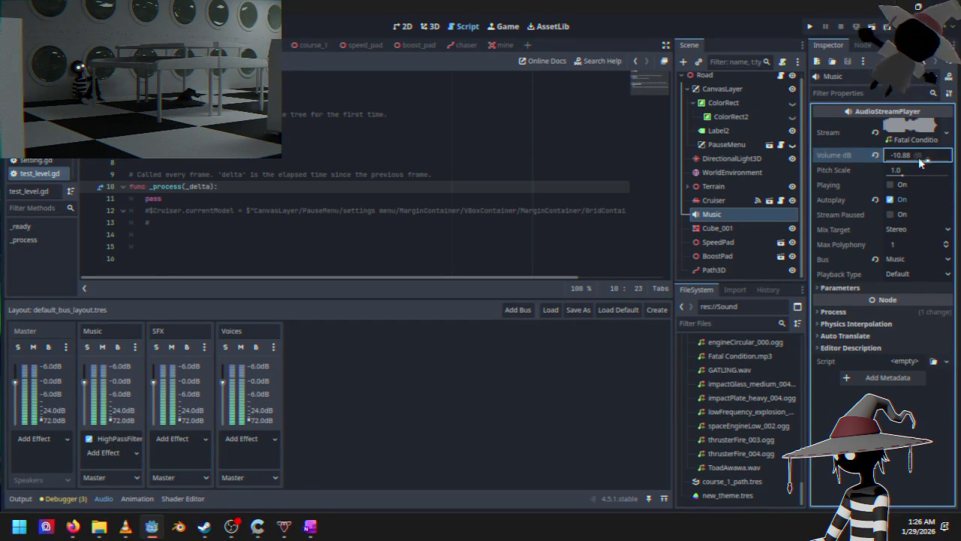
left_click(810, 27)
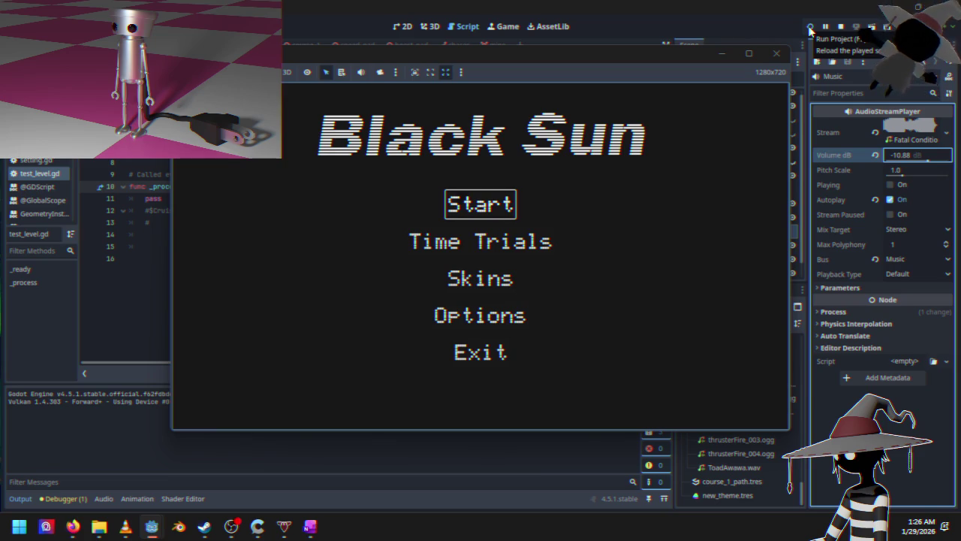
Start the game, quit back to the main menu, then begin a Time Trials race.
key("Return")
key("Escape")
key("Down")
key("Down")
key("Return")
key("Down")
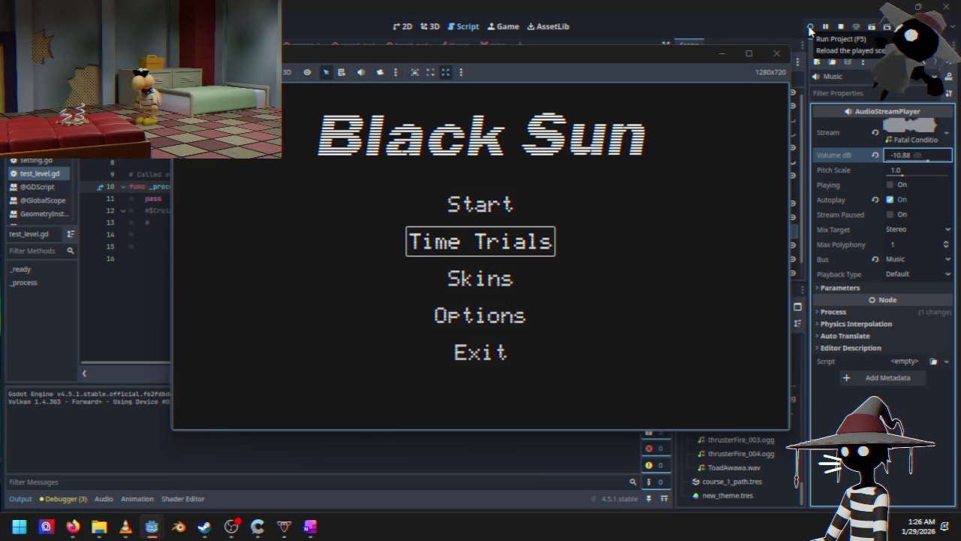
key("Return")
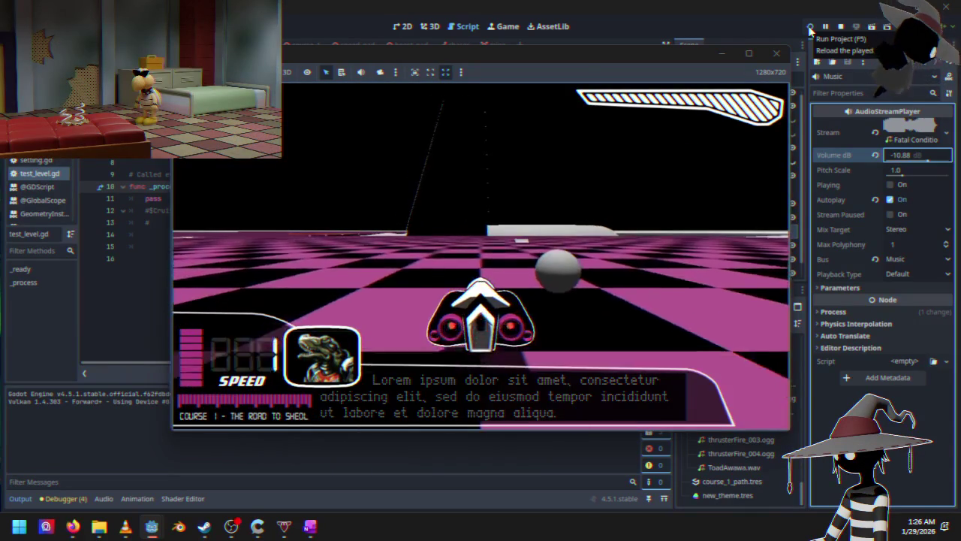
Race along the course, close and restart a Time Trials race, then stop the game.
key("Up")
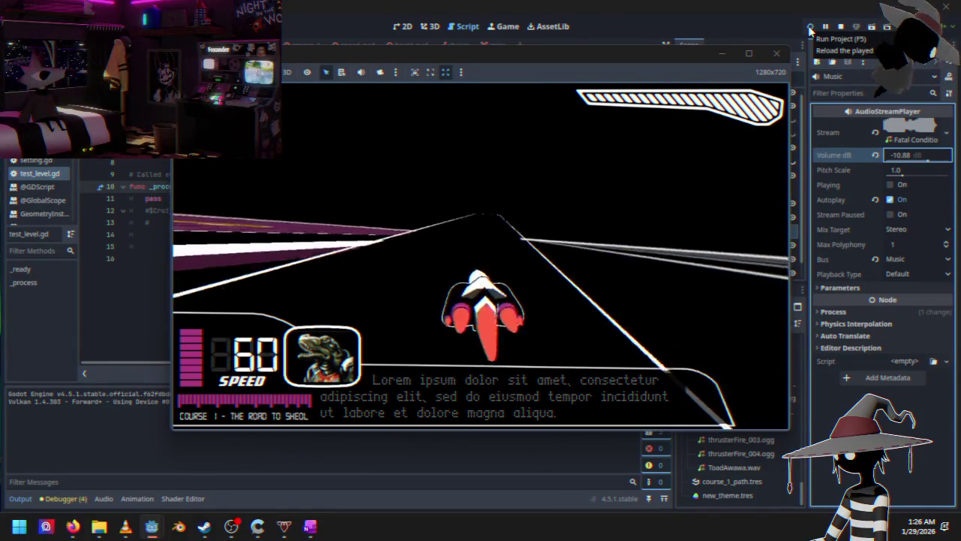
key("F8")
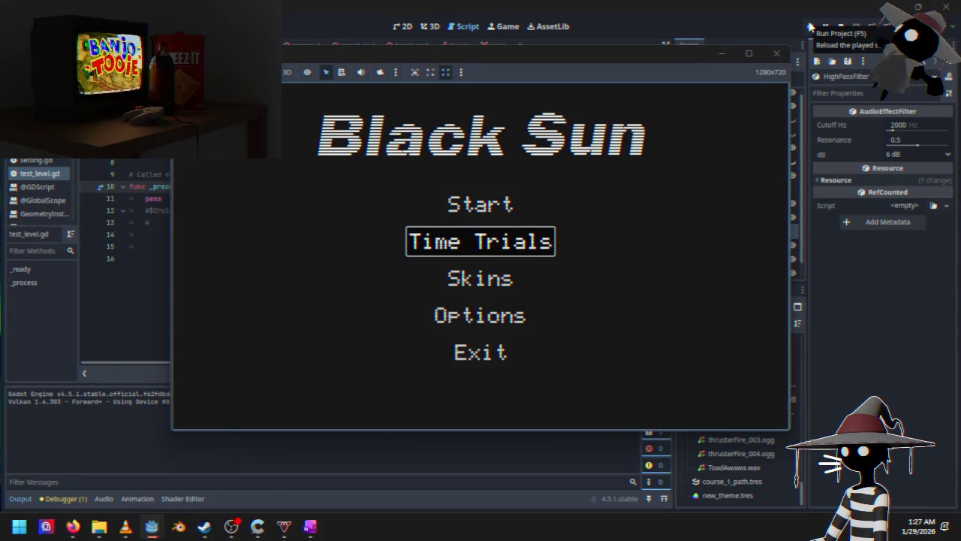
key("Return")
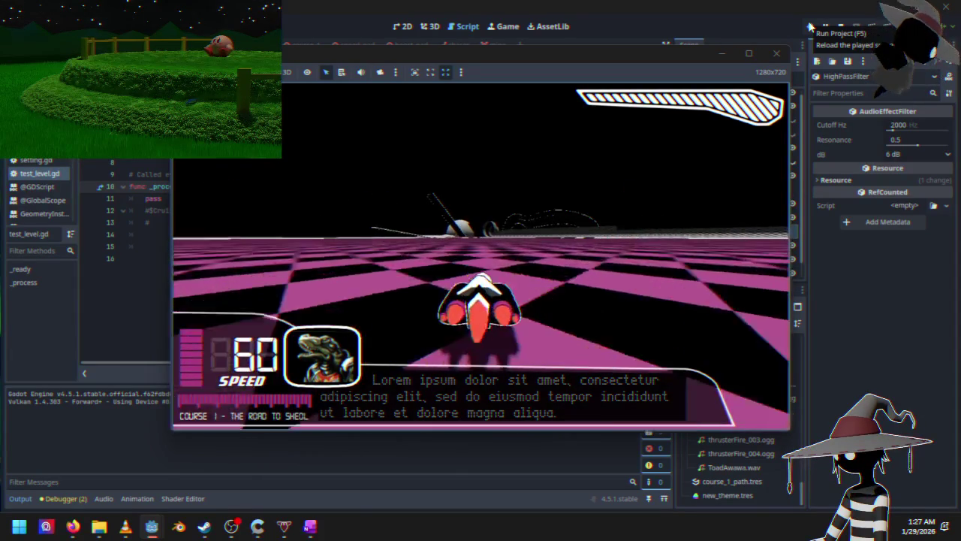
left_click(837, 26)
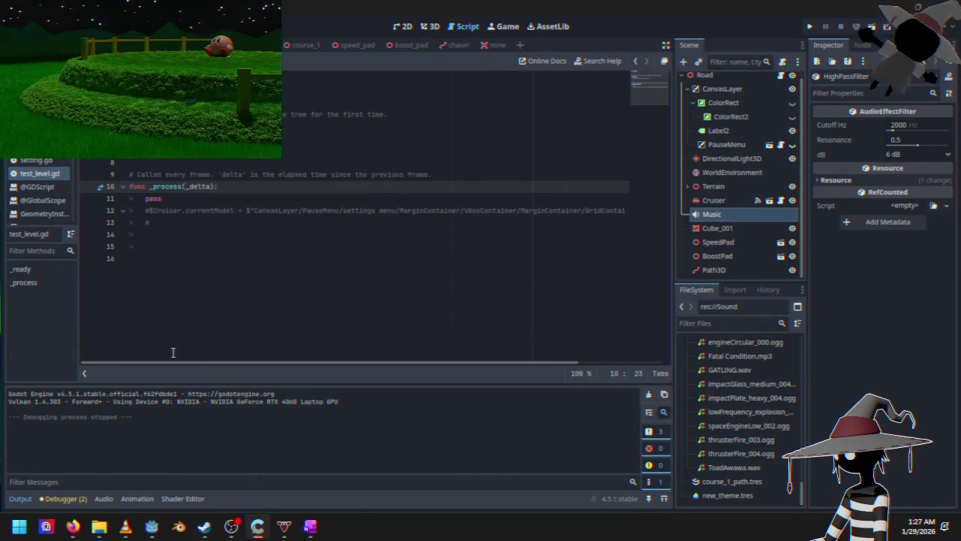
Copy the Music node and paste it under the Course1 root node in the course_1 scene.
left_click(716, 216)
right_click(718, 214)
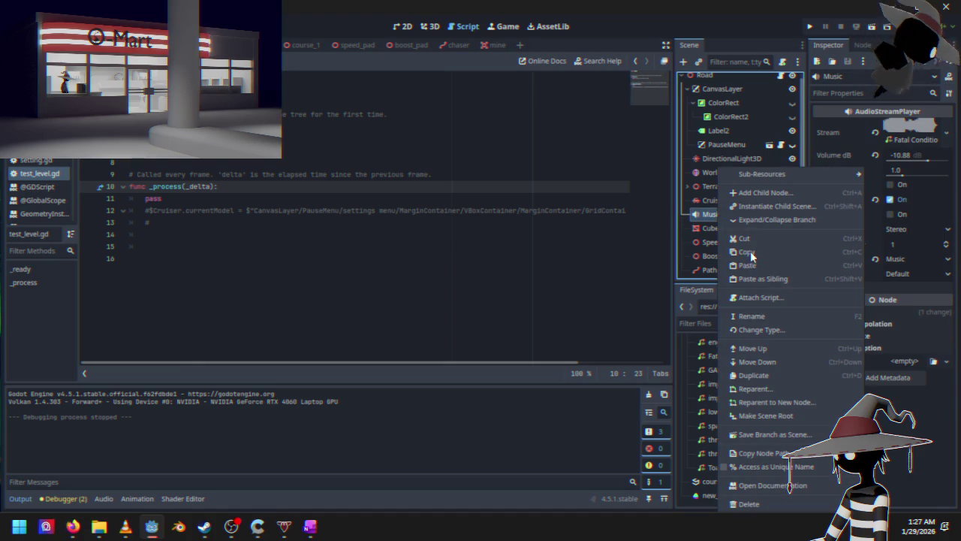
left_click(750, 252)
left_click(304, 45)
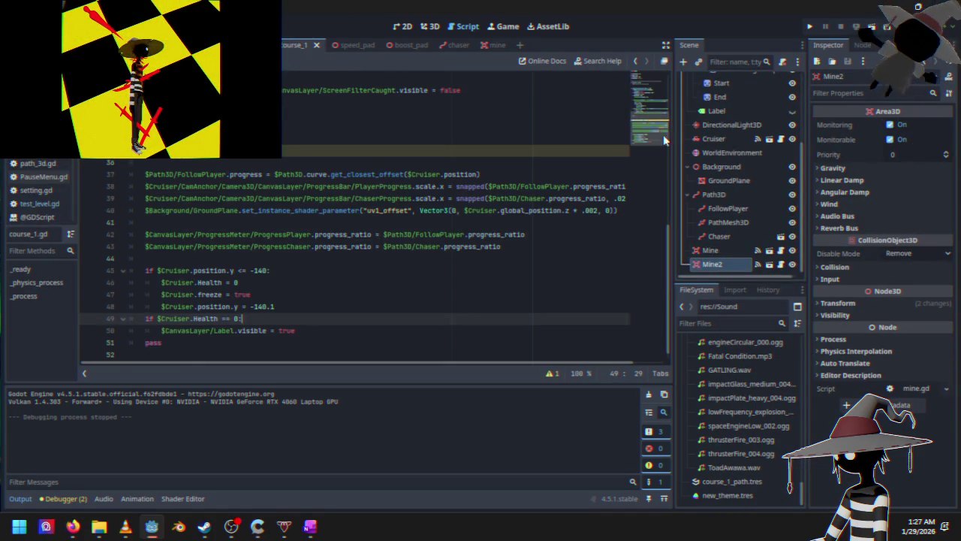
scroll(727, 160, "up", 5)
right_click(706, 84)
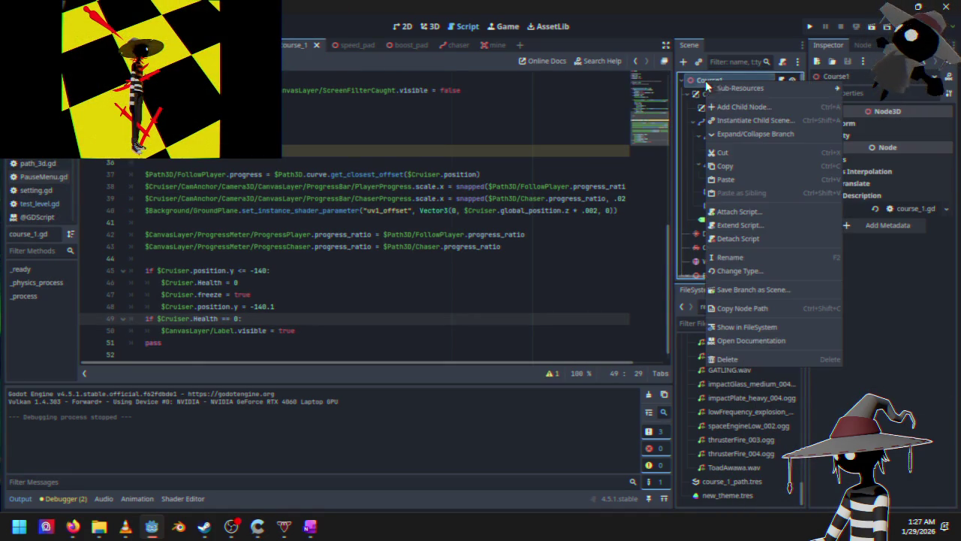
left_click(718, 173)
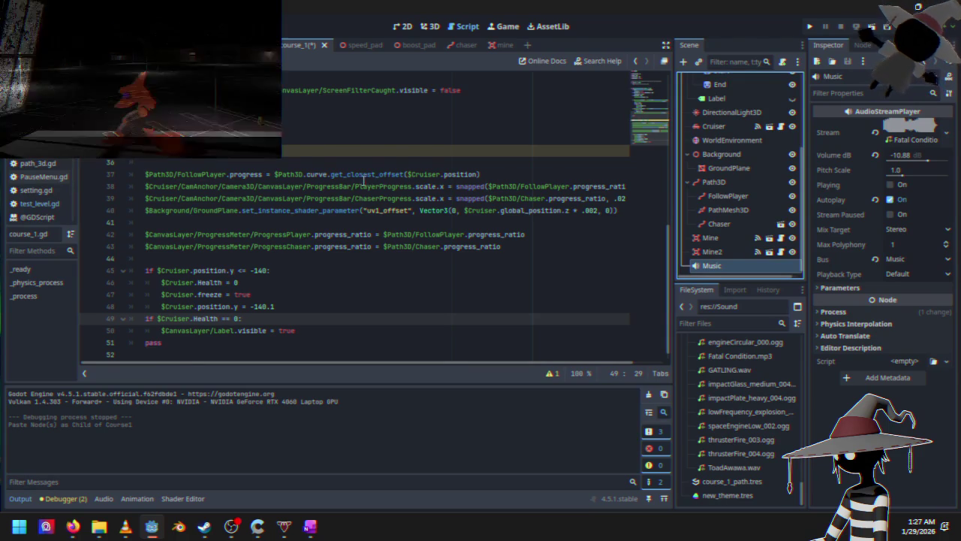
left_click(104, 499)
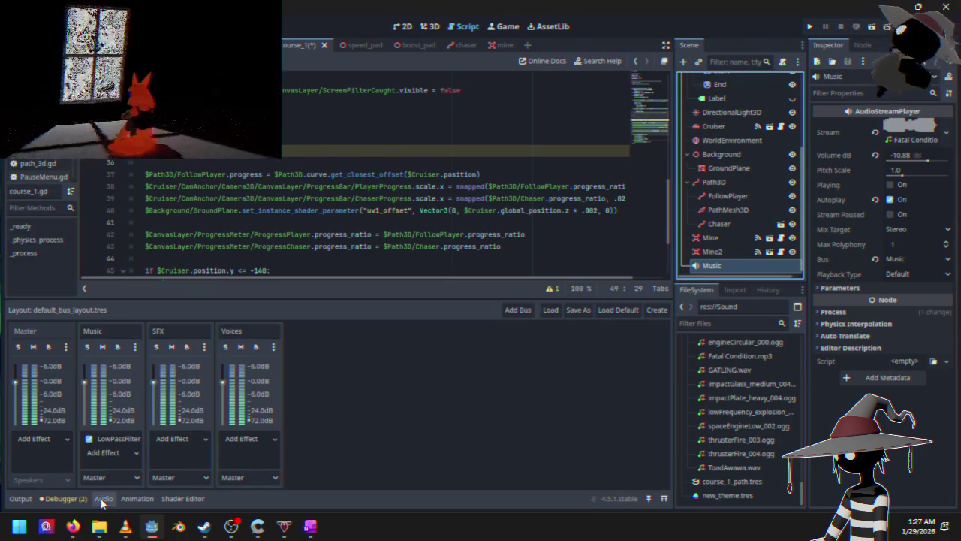
Set the Music bus LowPassFilter Cutoff Hz to 1400 and relaunch the game.
left_click(107, 438)
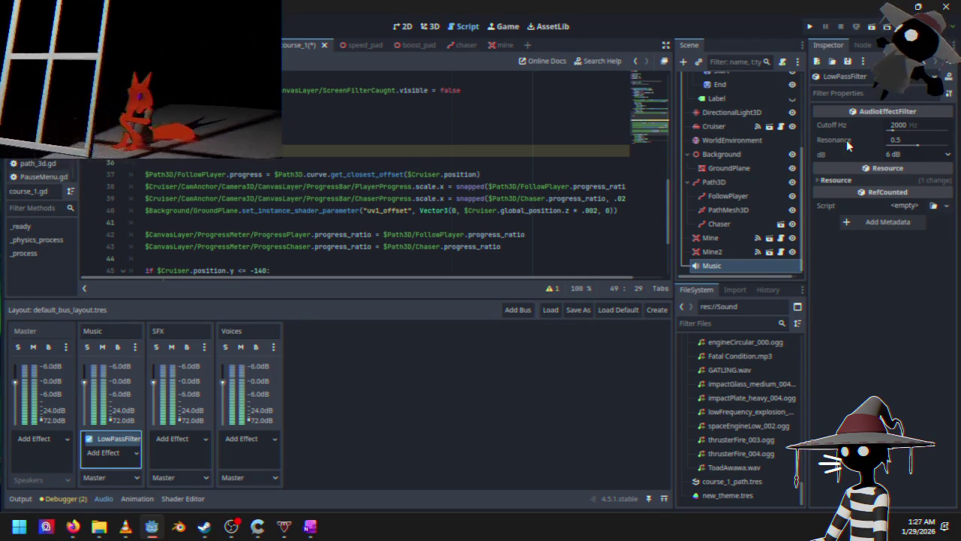
mouse_move(846, 140)
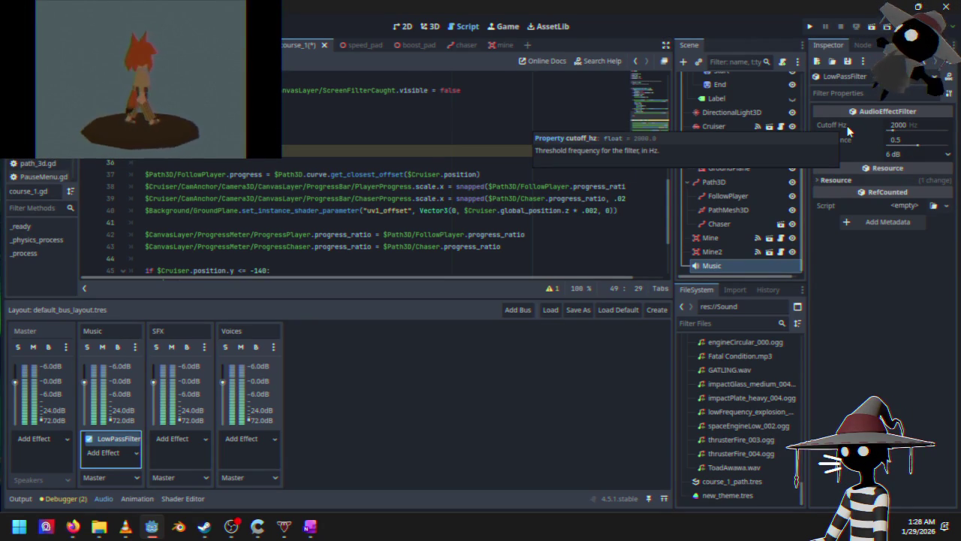
left_click_drag(908, 127, 901, 128)
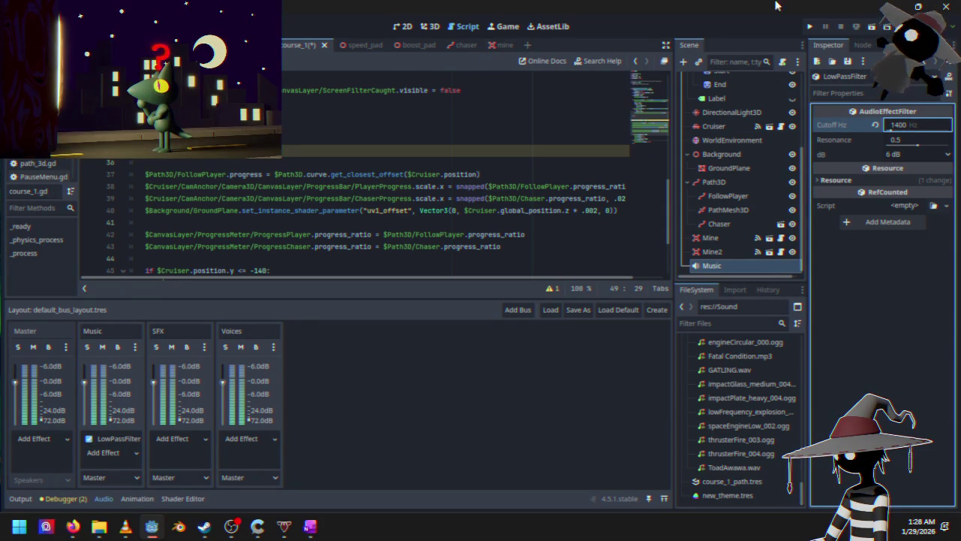
left_click(811, 29)
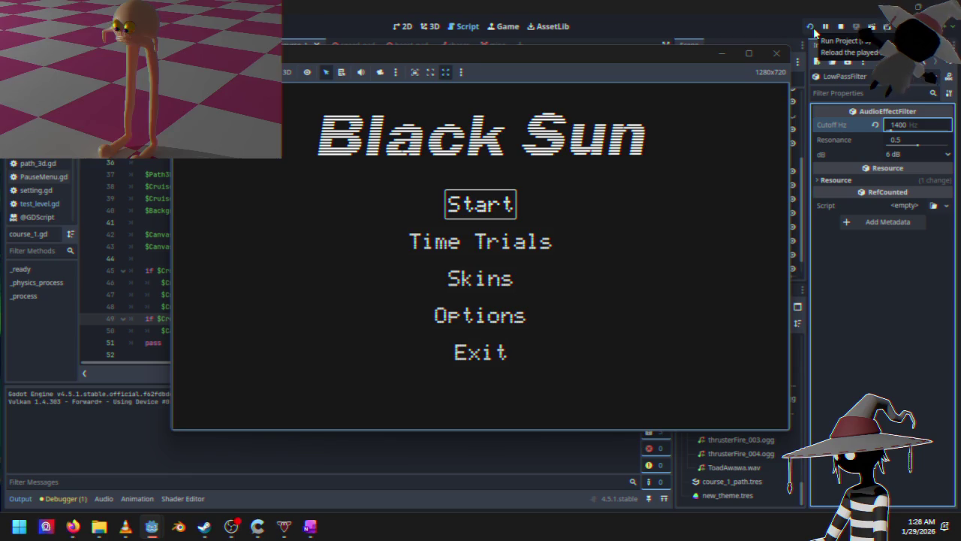
Start Course 1 to hear the filtered music, then stop the running game.
key("Return")
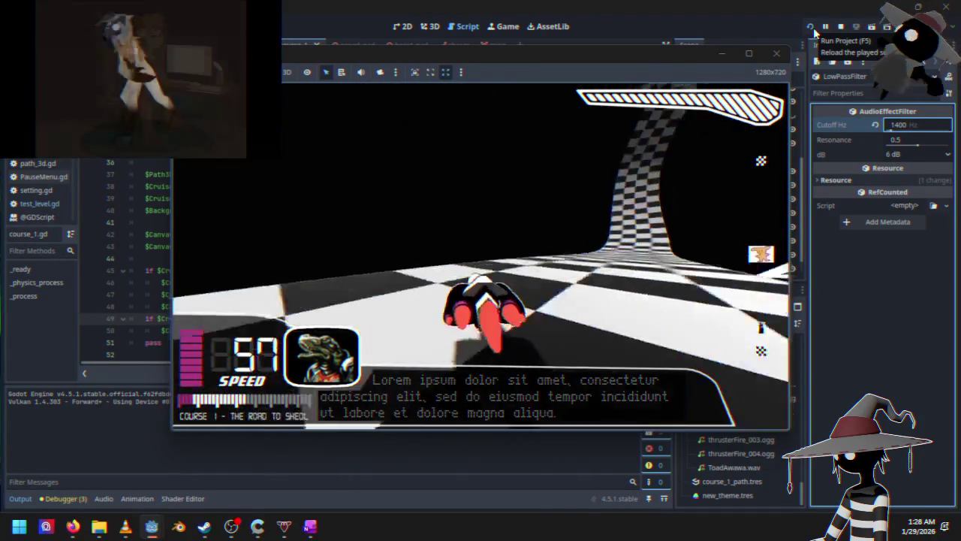
left_click(841, 27)
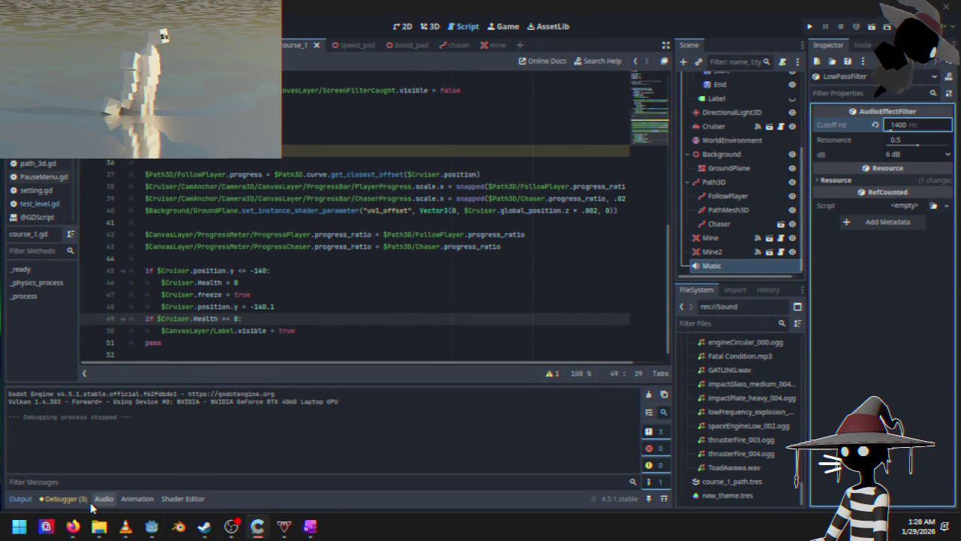
Delete the LowPassFilter from the Music bus and add a LowPassFilter to the Master bus.
left_click(103, 499)
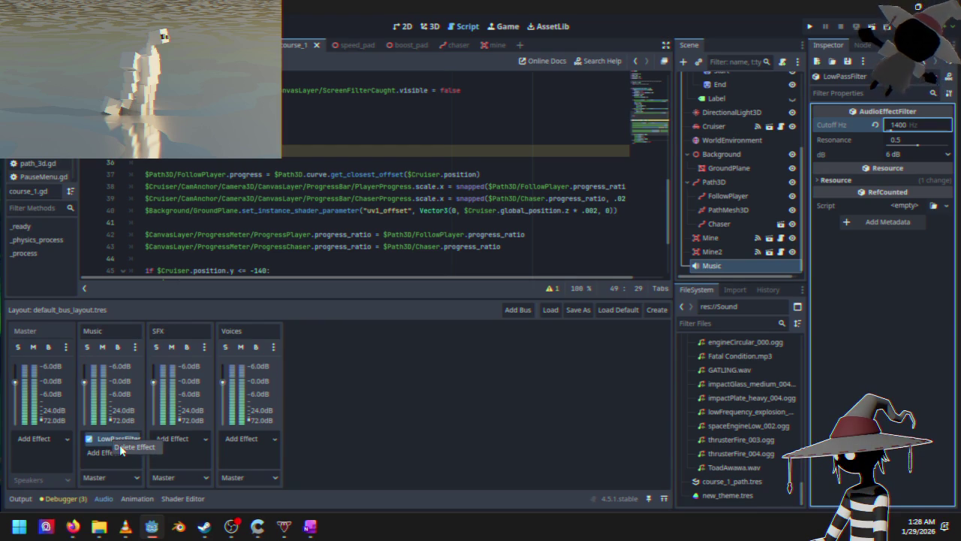
left_click(121, 445)
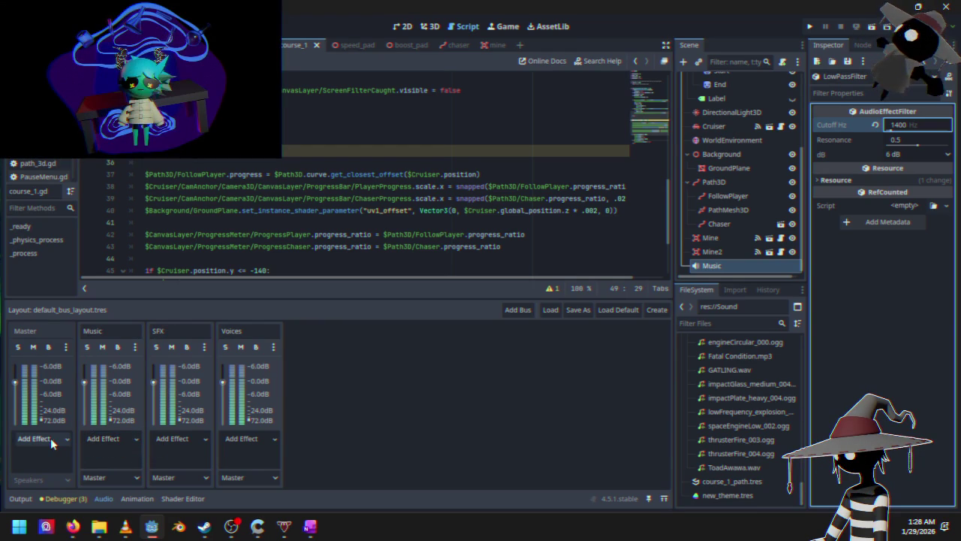
left_click(53, 439)
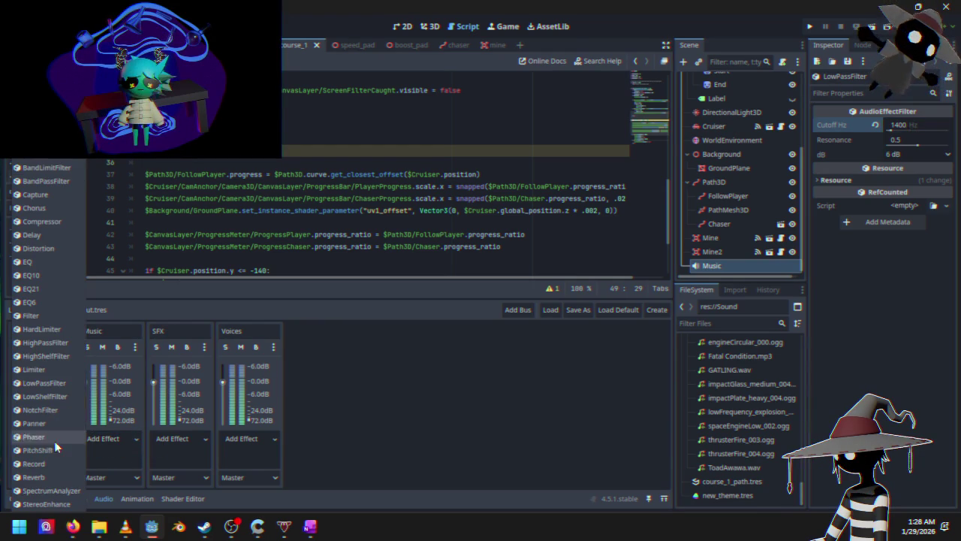
left_click(45, 384)
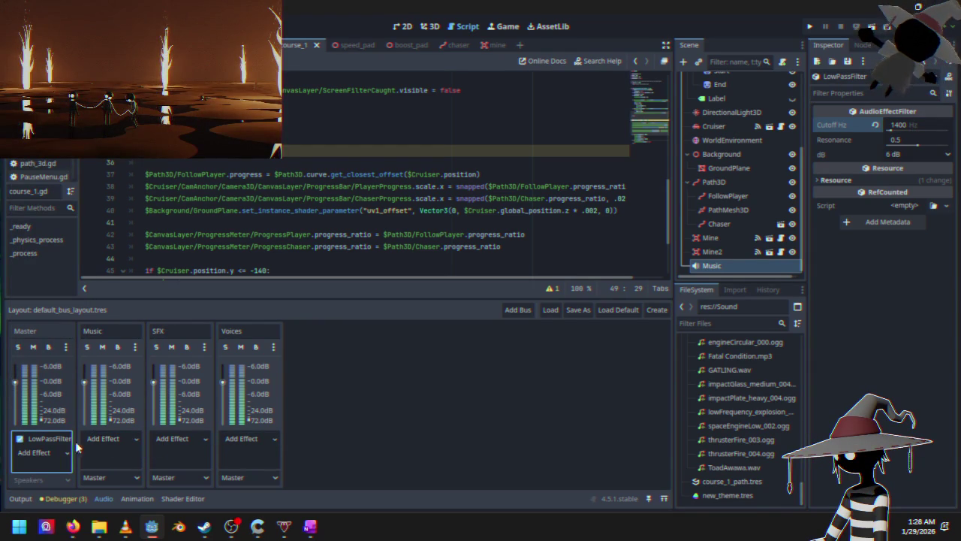
Disable the Master bus LowPassFilter and place the caret at the end of script line 21.
left_click(383, 211)
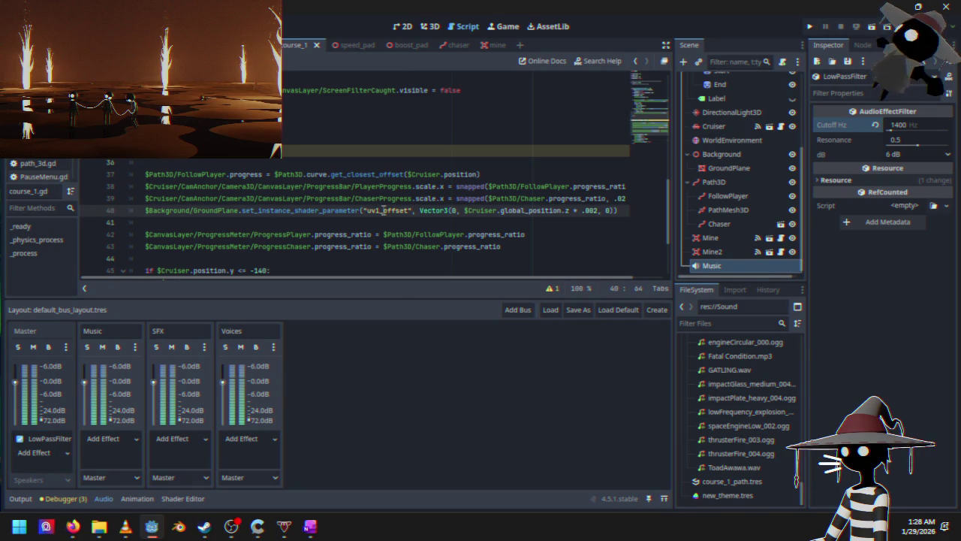
scroll(391, 214, "down", 3)
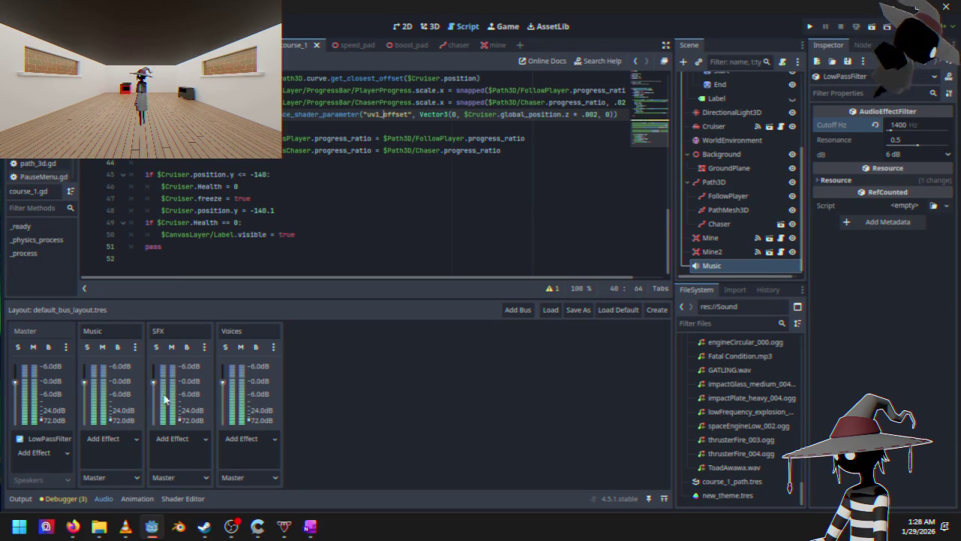
left_click(23, 440)
scroll(359, 200, "up", 5)
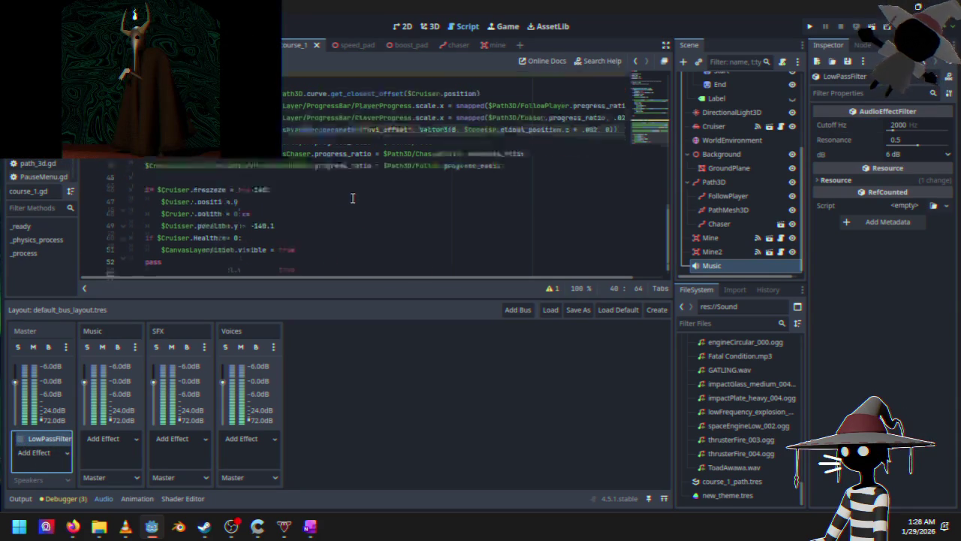
scroll(359, 200, "down", 2)
scroll(345, 212, "up", 5)
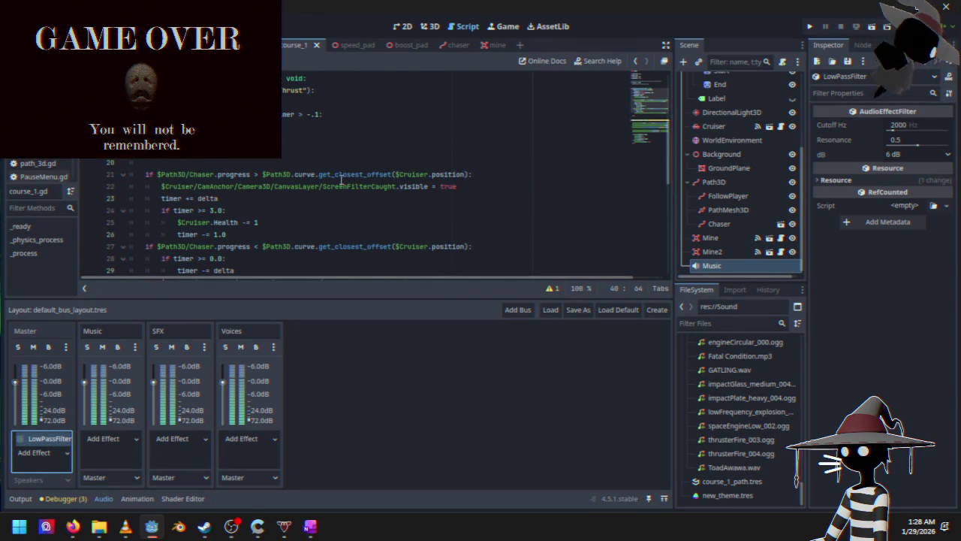
left_click(475, 179)
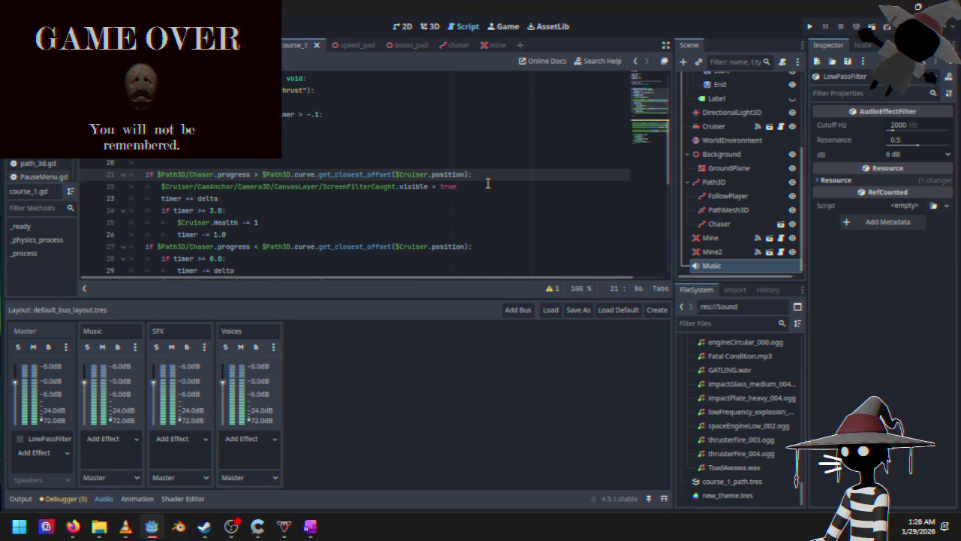
Insert a new line 23 below line 22 in course_1.gd and try typing a bus reference.
left_click(476, 187)
key("Return")
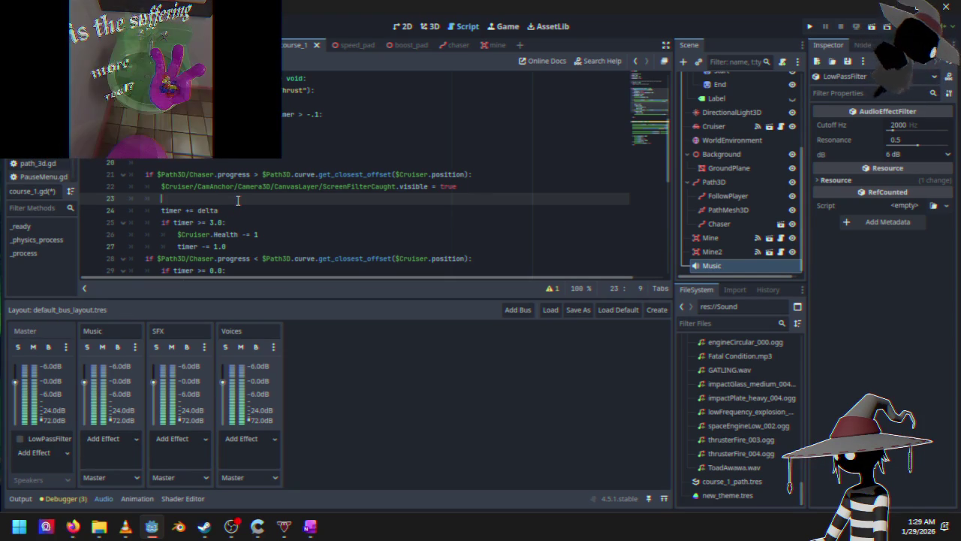
type("us")
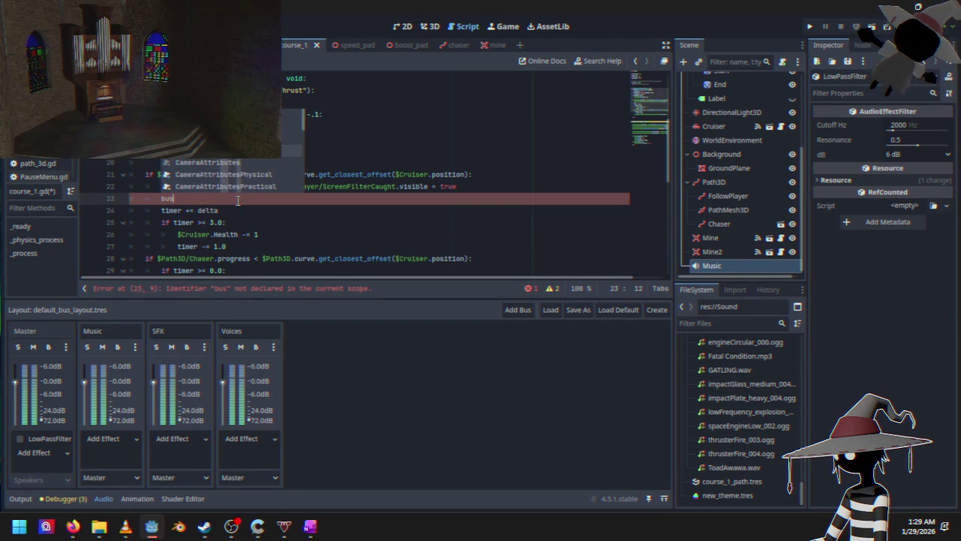
key("Up")
key("BackSpace")
key("BackSpace")
key("BackSpace")
Clear the unfinished text from line 23 and switch to the other project's editor.
type("master")
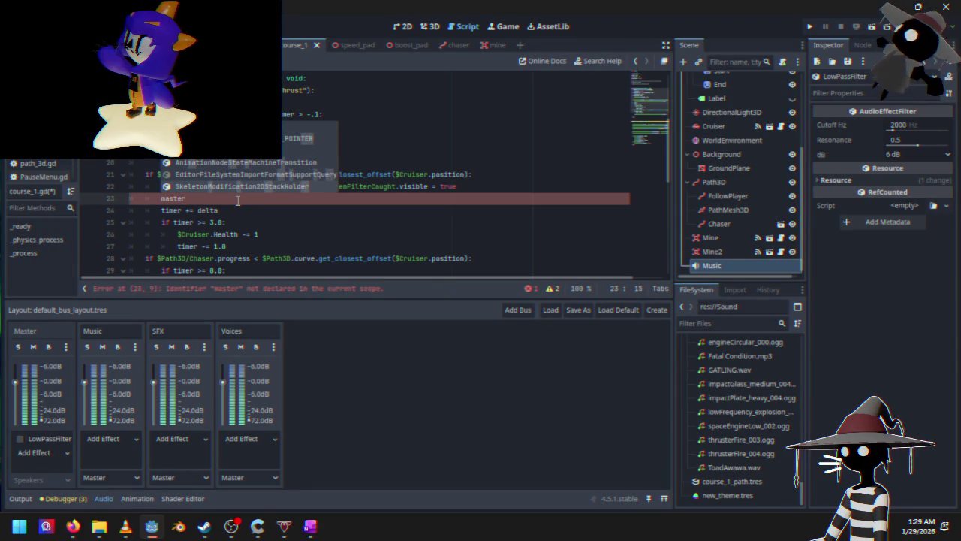
key("BackSpace")
key("BackSpace")
key("BackSpace")
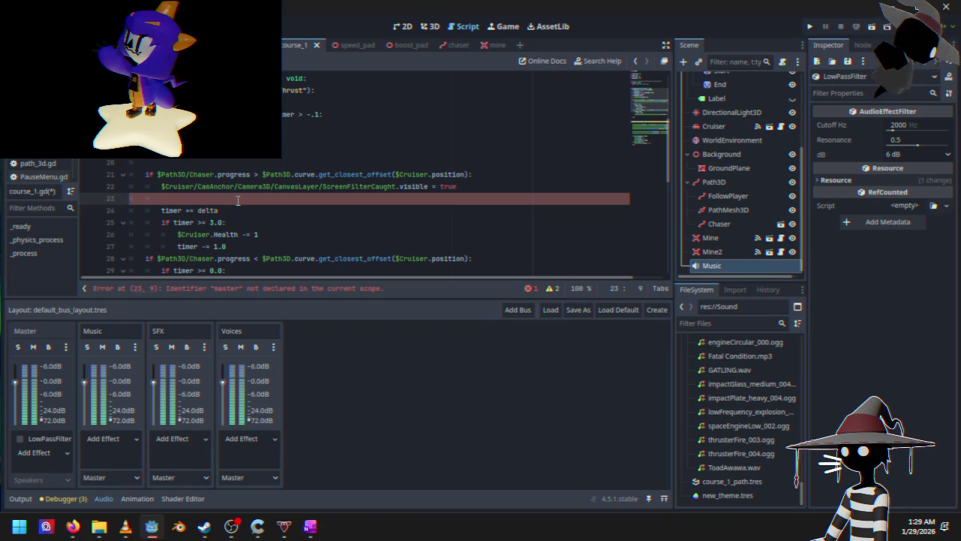
left_click(475, 187)
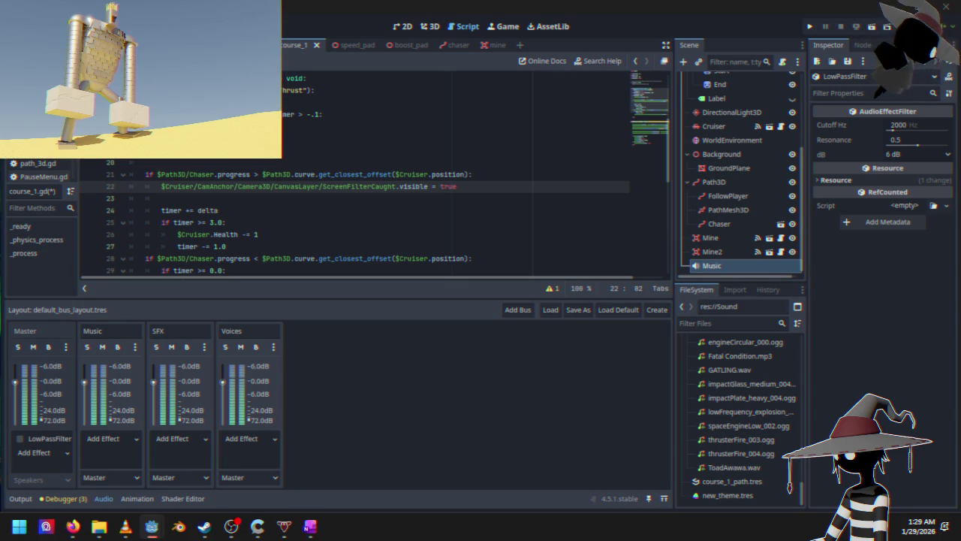
key("F5")
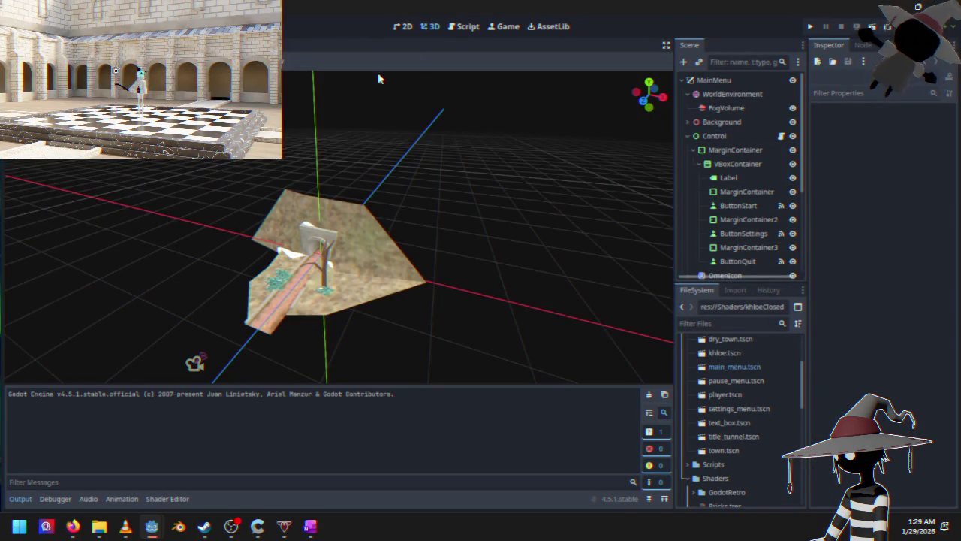
View PauseMenu.gd, then setting.gd with its AudioServer bus-index and bus-volume code.
left_click(455, 27)
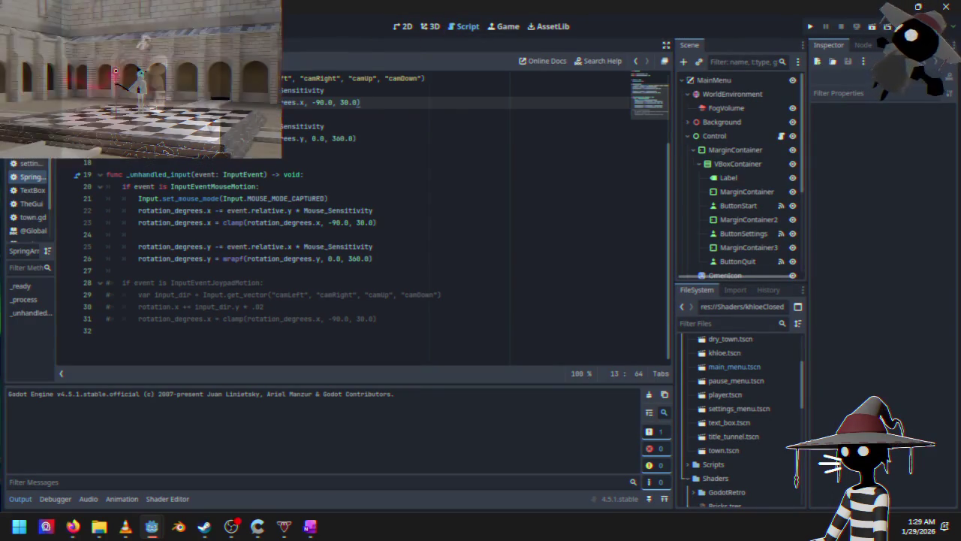
scroll(348, 248, "up", 4)
scroll(348, 248, "down", 4)
scroll(348, 248, "up", 4)
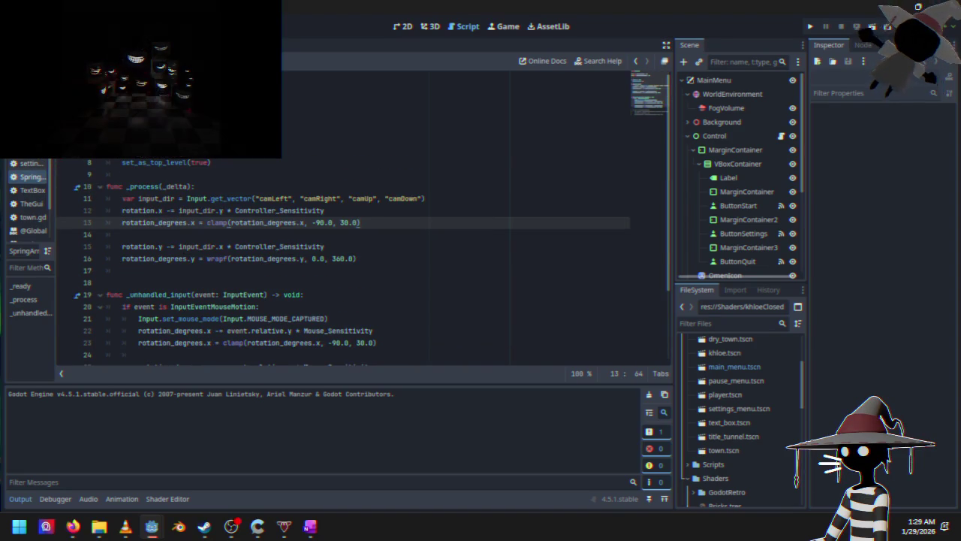
key("alt+Left")
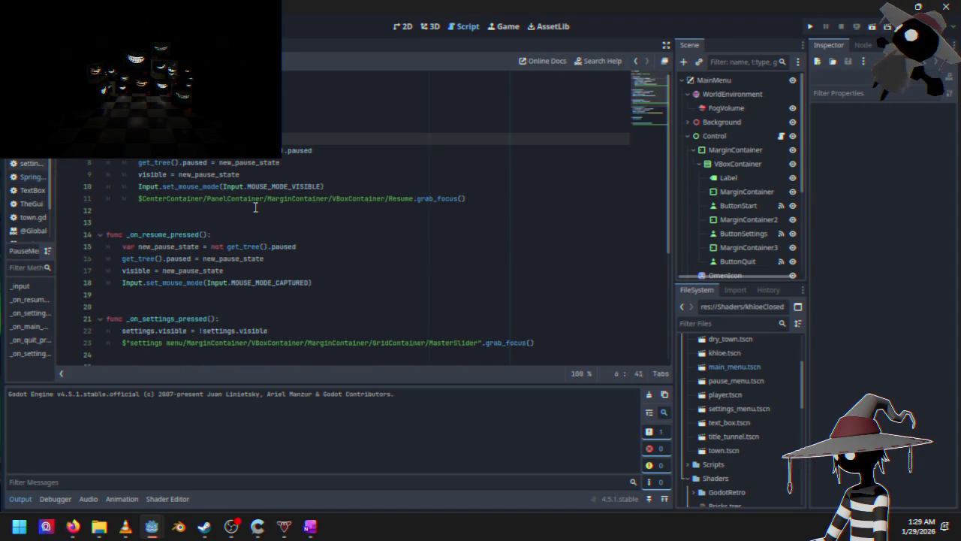
scroll(217, 173, "down", 5)
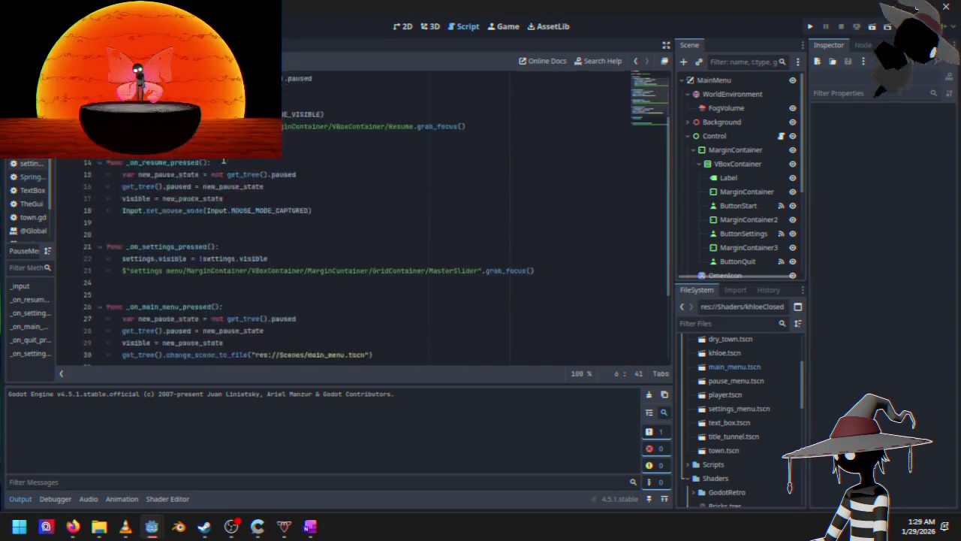
scroll(203, 256, "up", 4)
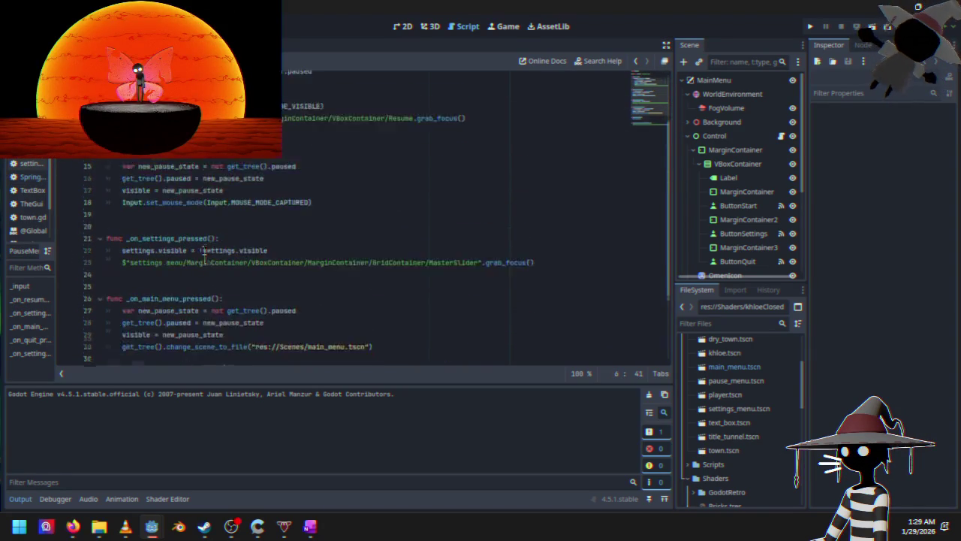
left_click(33, 163)
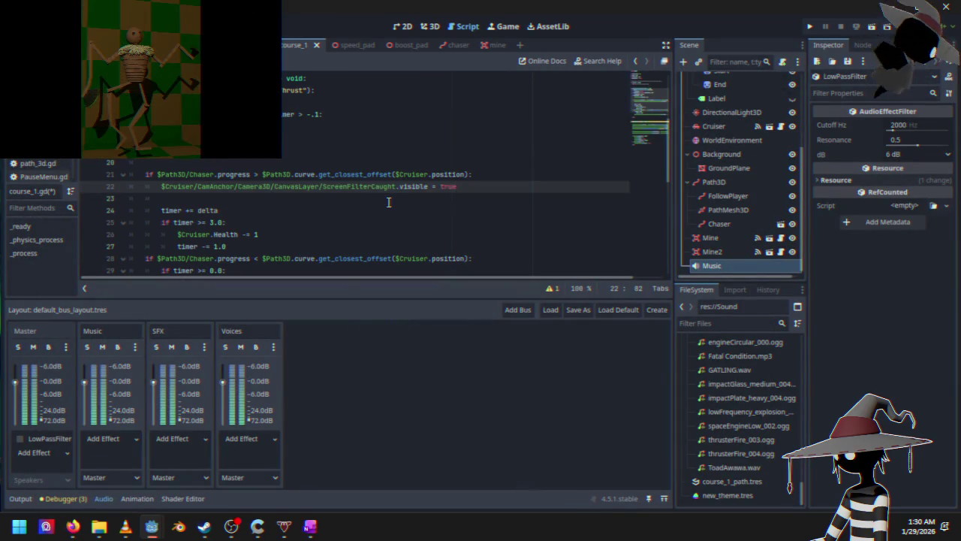
Write AudioServer.get_bus_effect(0, 0) on line 23 below the visible = true line.
left_click(390, 199)
type("io")
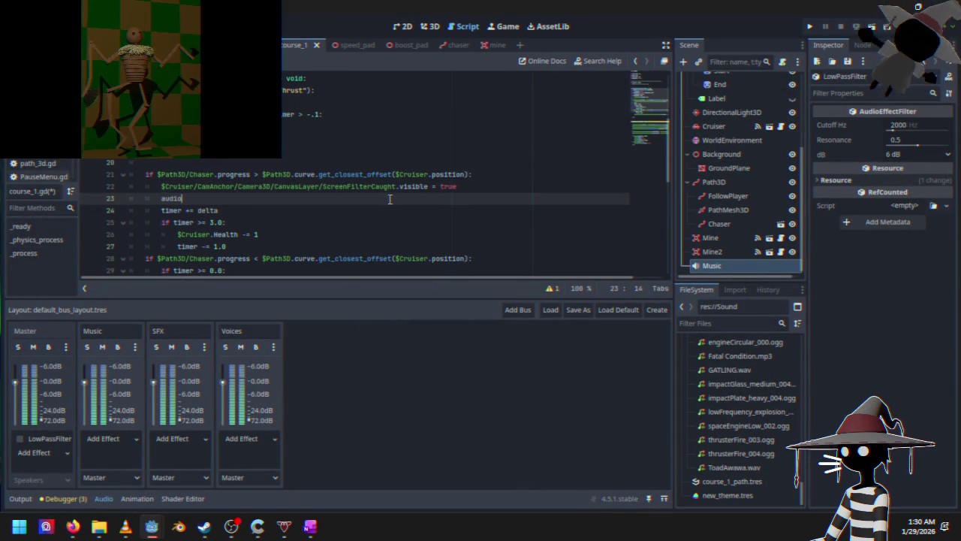
type("serv")
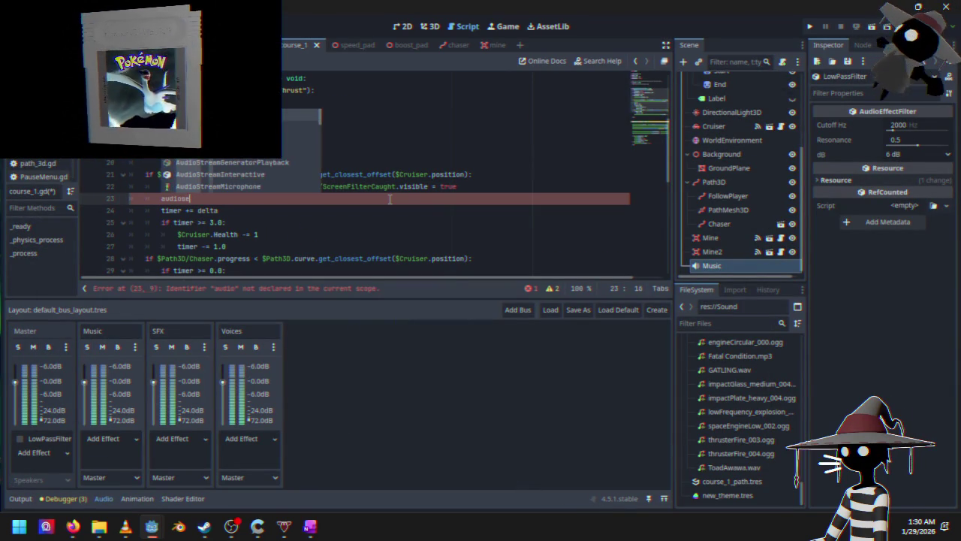
key("Return")
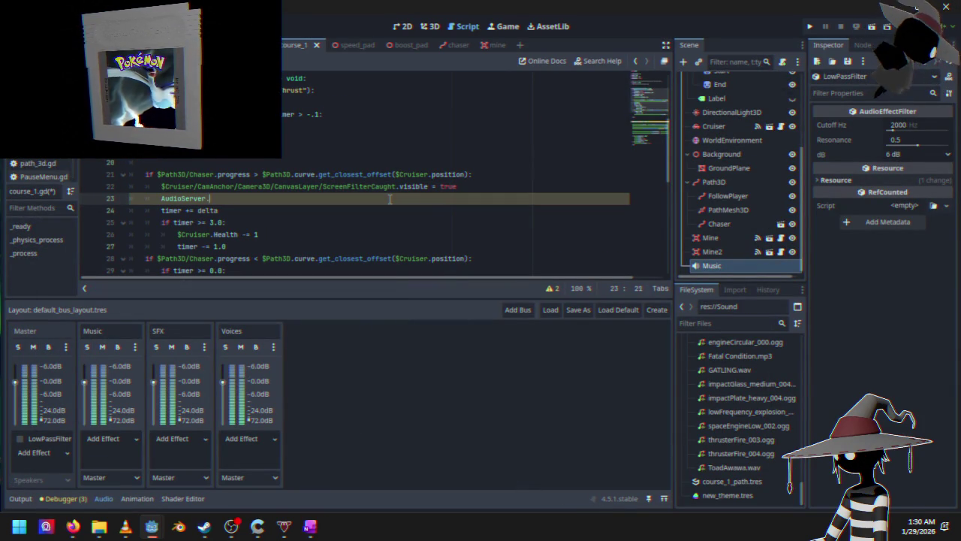
type(".get")
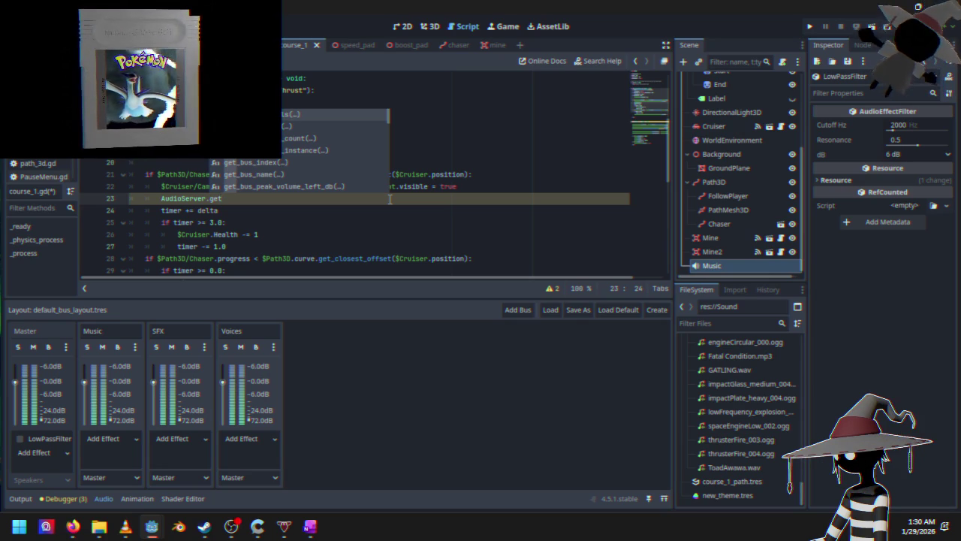
key("Down")
key("Down")
key("Down")
key("Down")
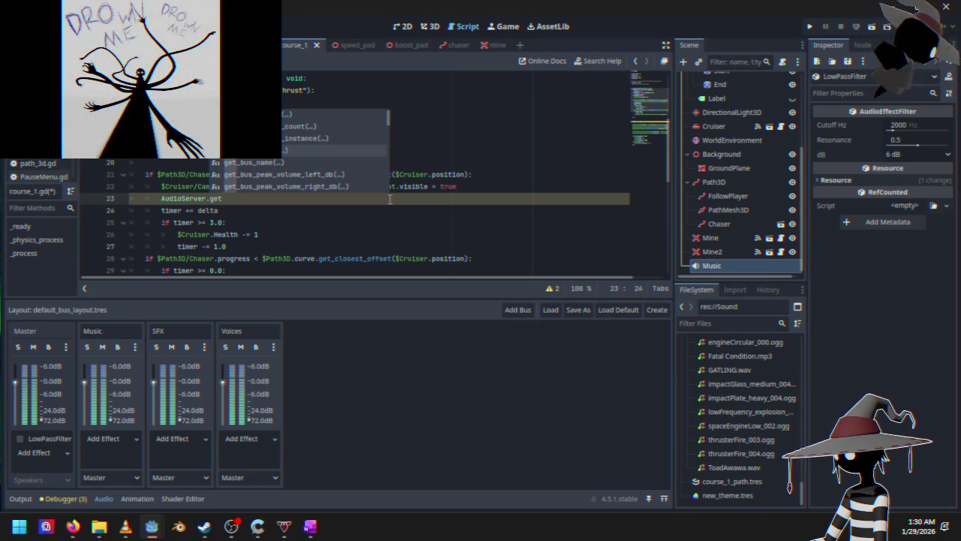
type("0")
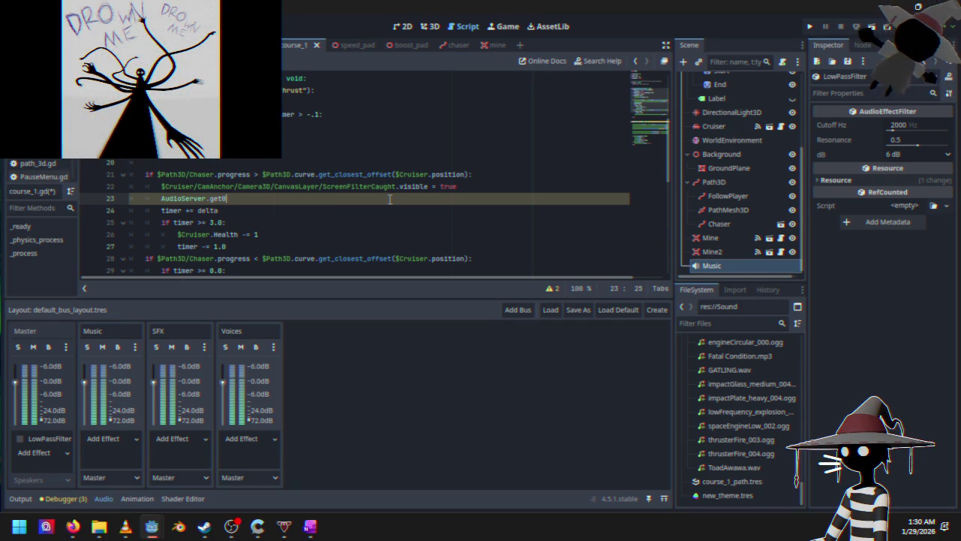
type("b")
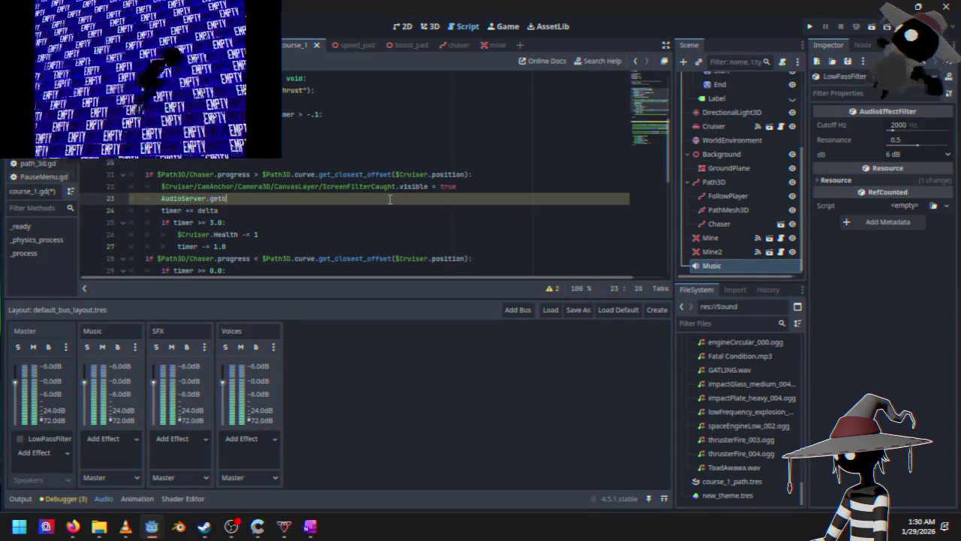
type("us")
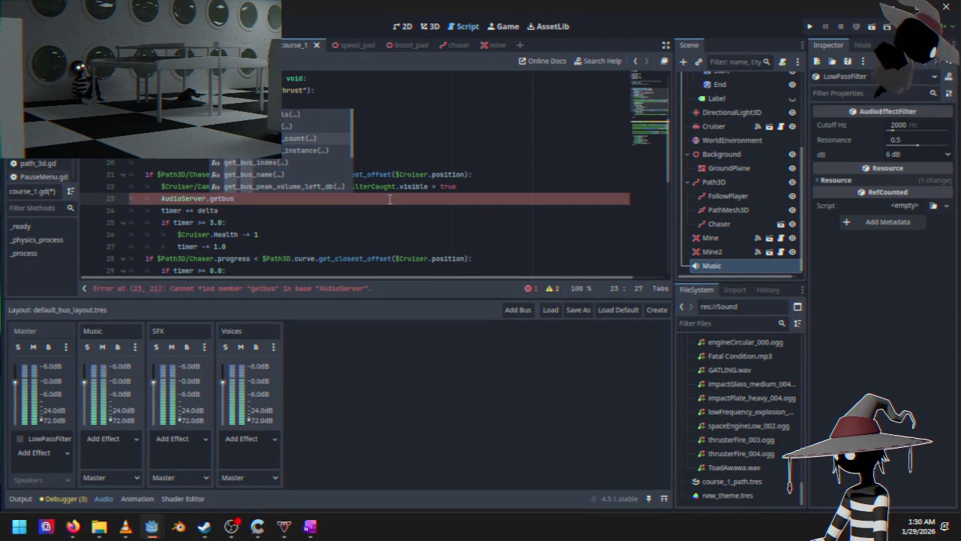
key("Up")
key("Return")
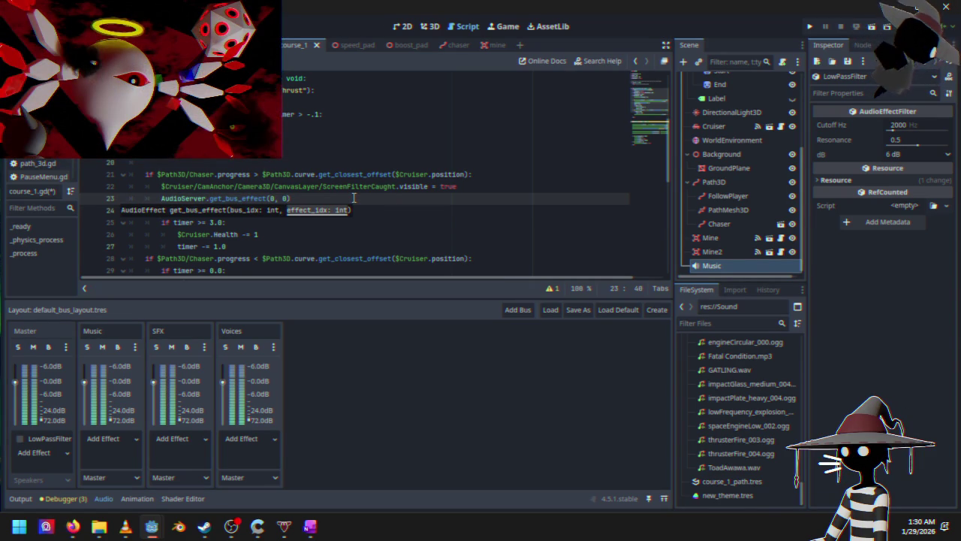
Browse the autocomplete members after get_bus_effect(0, 0), try 'enam', then delete the partial text.
scroll(344, 191, "up", 2)
scroll(331, 163, "down", 5)
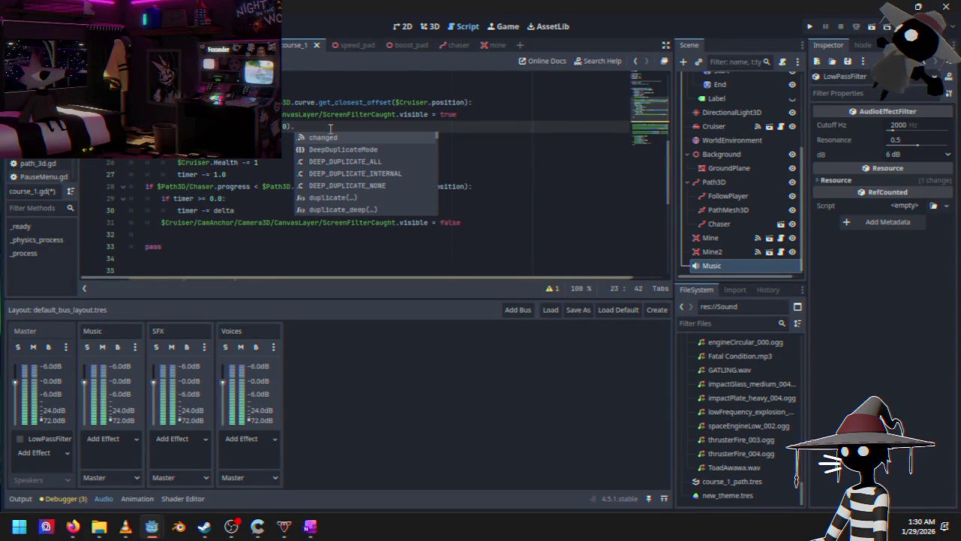
key("Down")
key("Down")
key("Down")
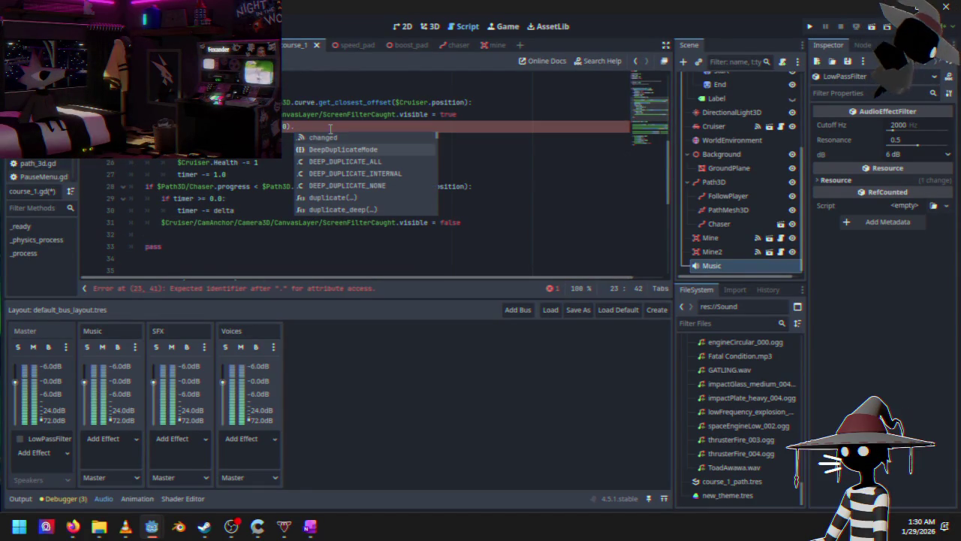
key("Down")
key("Down")
key("Down")
key("Down")
key("Down")
key("Down")
key("Down")
key("Down")
key("Down")
key("Down")
key("Down")
key("Down")
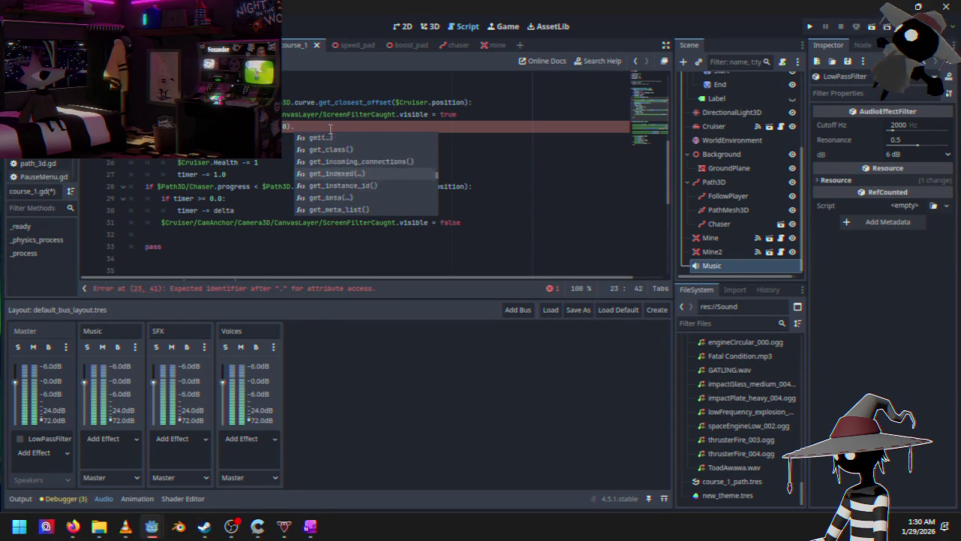
key("Down")
key("Down")
key("Down")
key("Down")
key("Down")
key("Down")
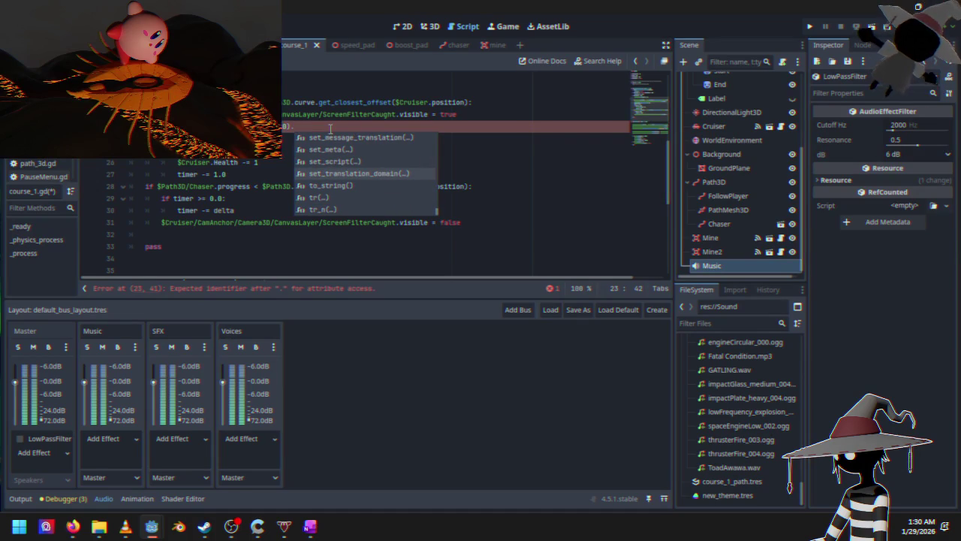
type("en")
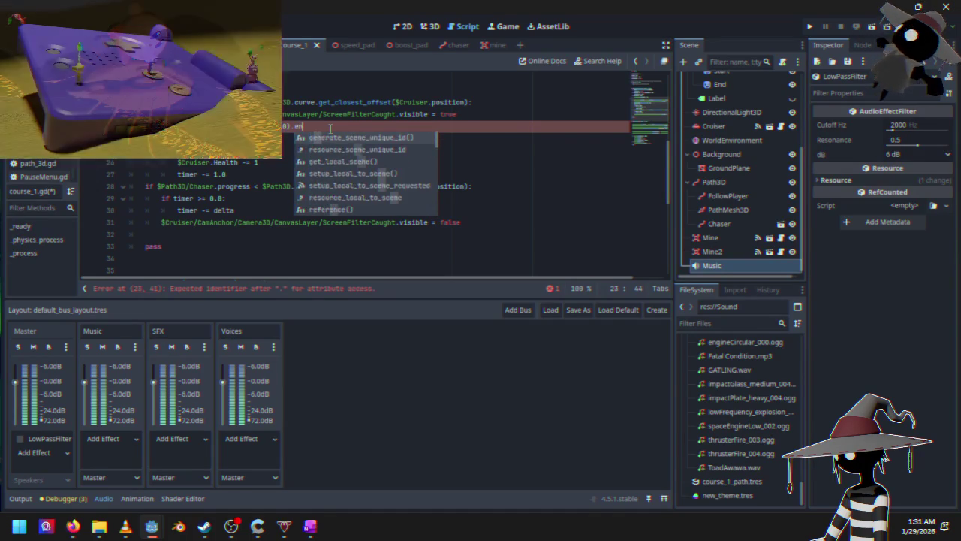
type("am")
key("BackSpace")
key("BackSpace")
key("BackSpace")
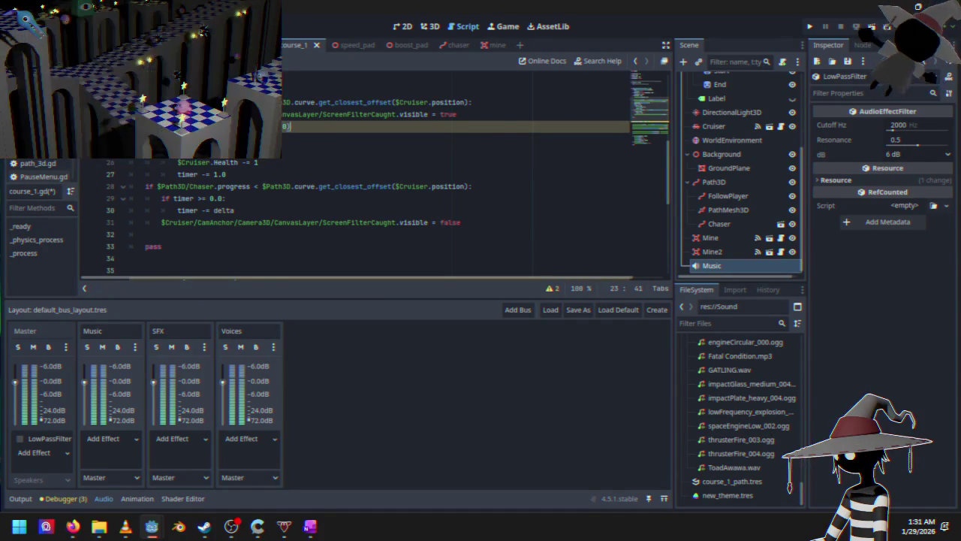
Check the Master bus LowPassFilter effect and return the cursor to the end of line 22.
left_click(49, 440)
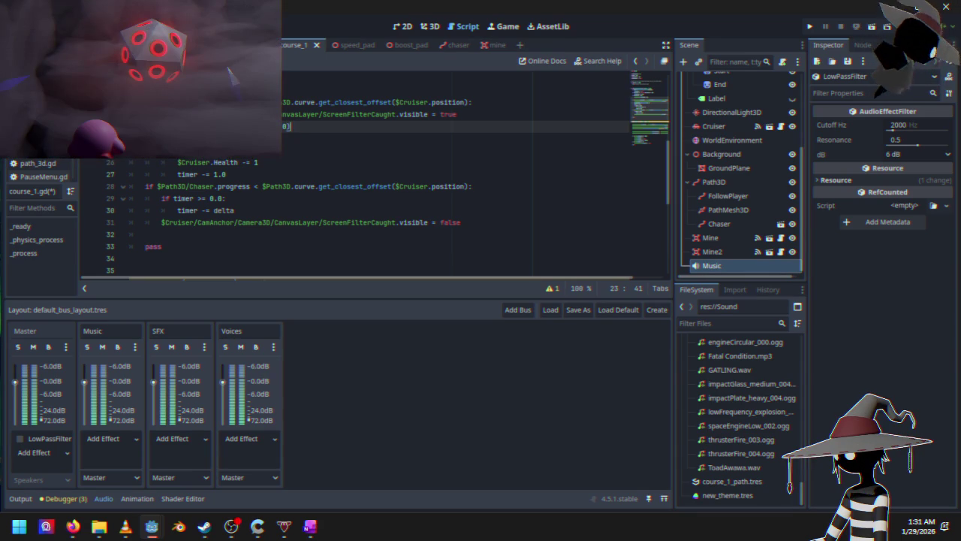
key("Home")
left_click(473, 115)
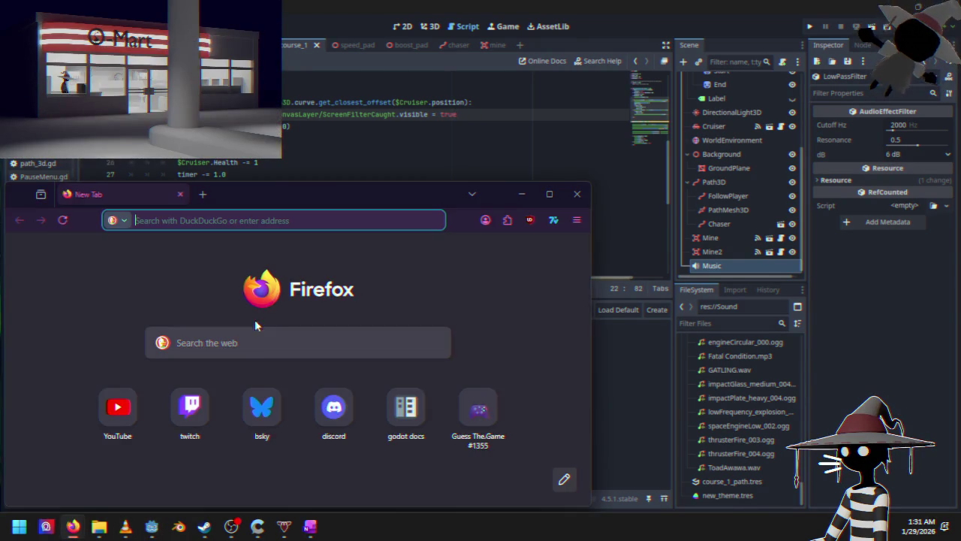
Maximize Firefox and open the Godot documentation from the 'godot docs' shortcut tile.
double_click(357, 197)
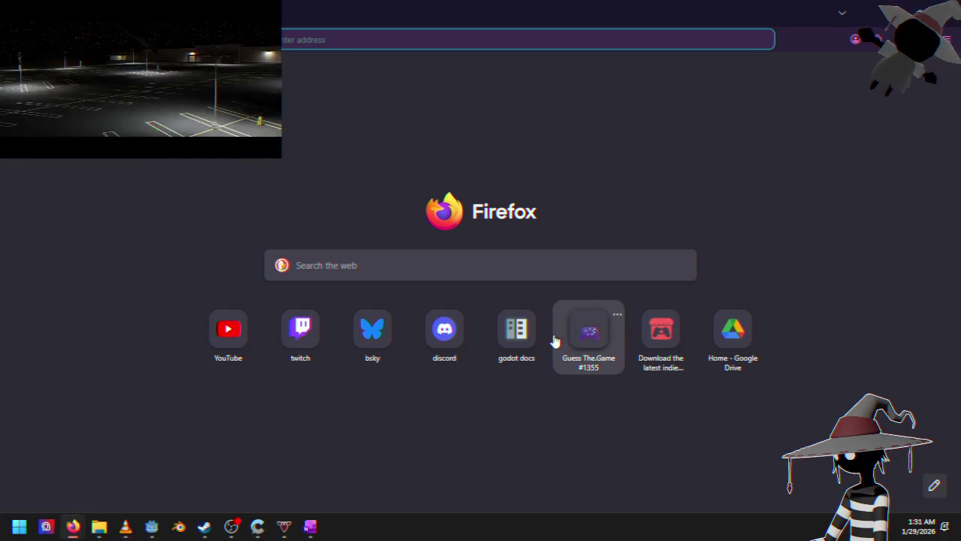
left_click(517, 338)
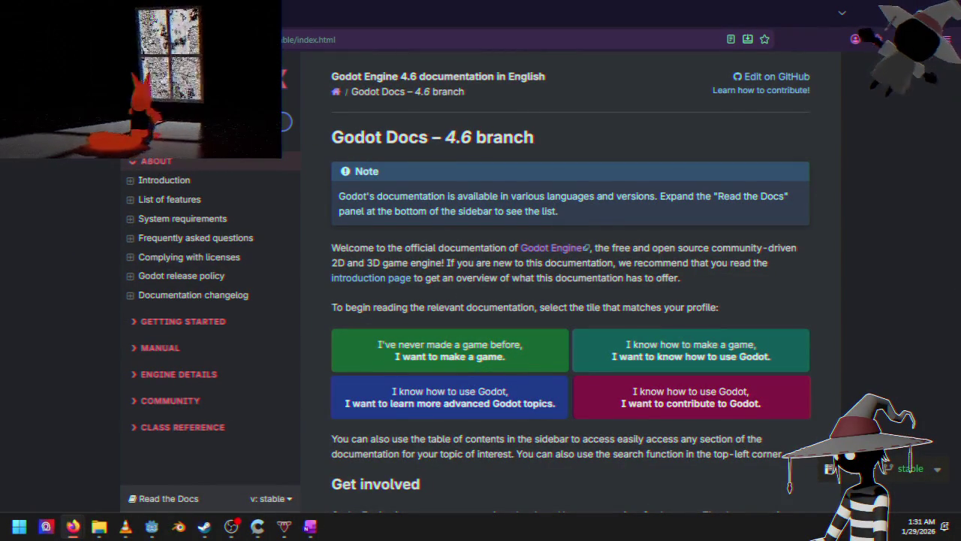
Look up 'audioserver' in the docs and scroll the AudioServer methods down to set_bus_effect_enabled.
key("Return")
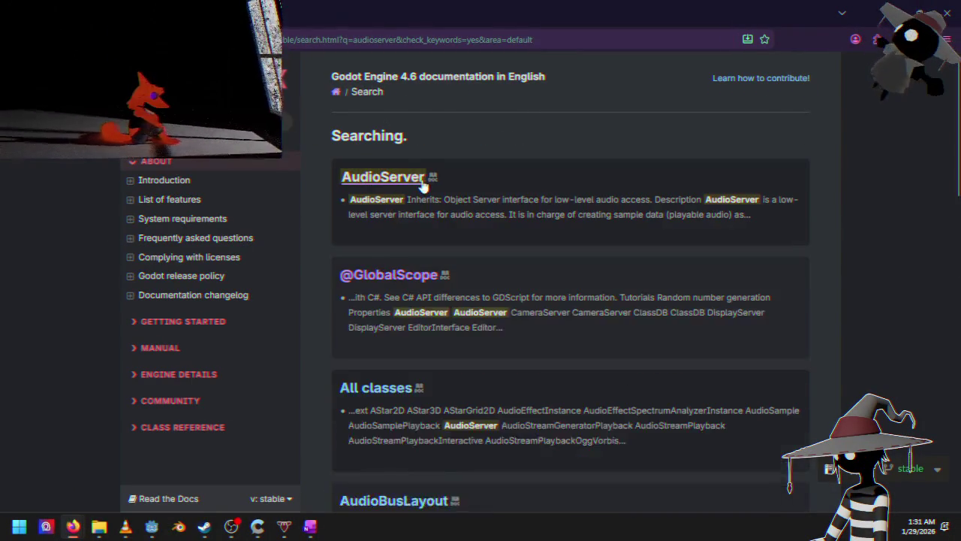
left_click(411, 204)
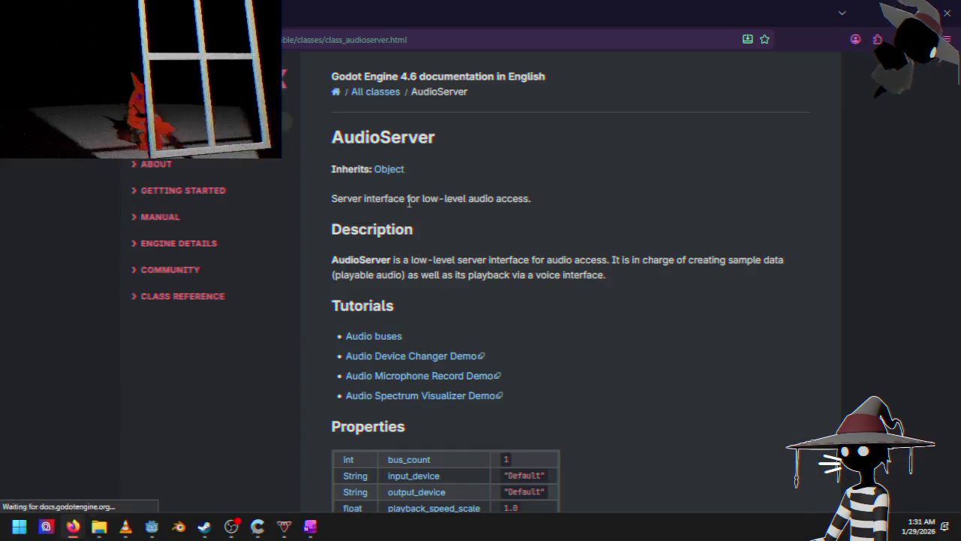
scroll(428, 270, "down", 4)
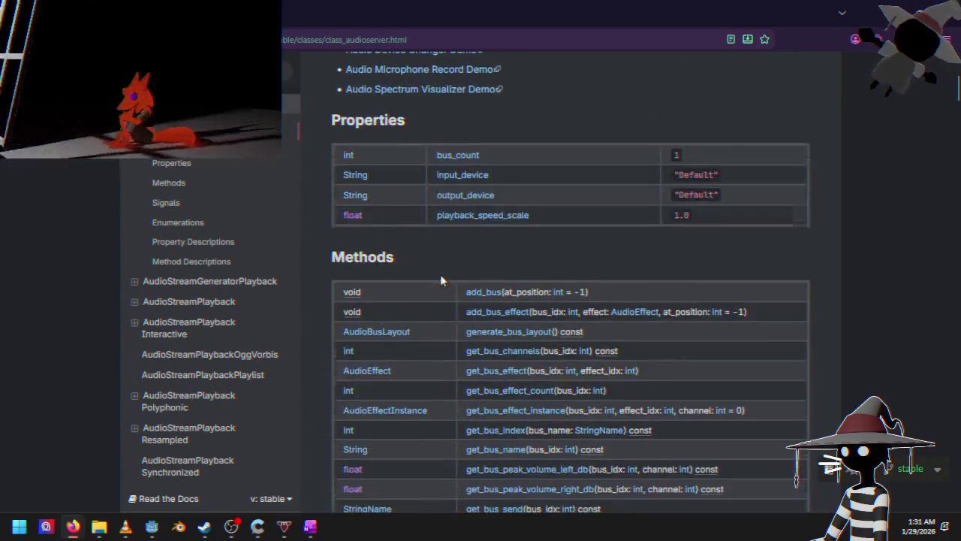
scroll(489, 193, "down", 3)
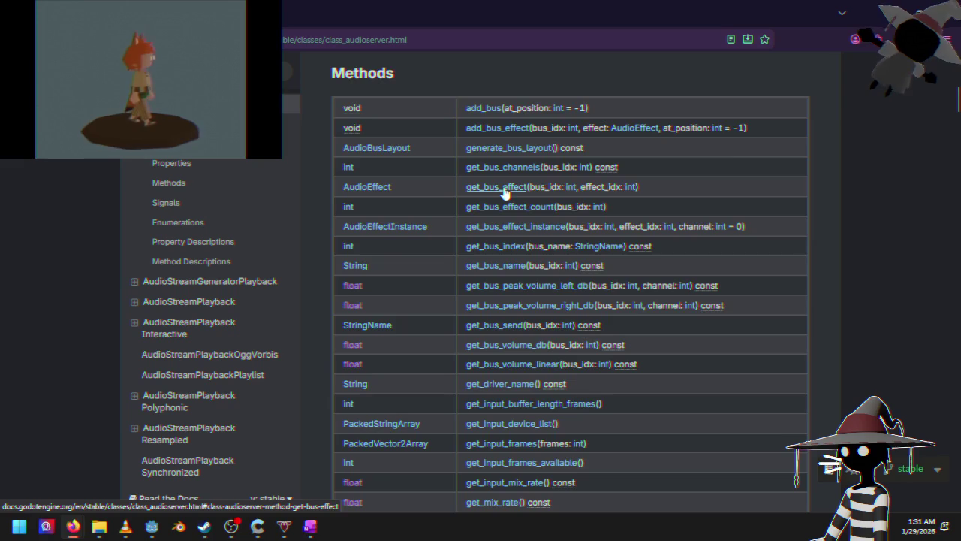
scroll(504, 189, "down", 4)
scroll(503, 407, "down", 4)
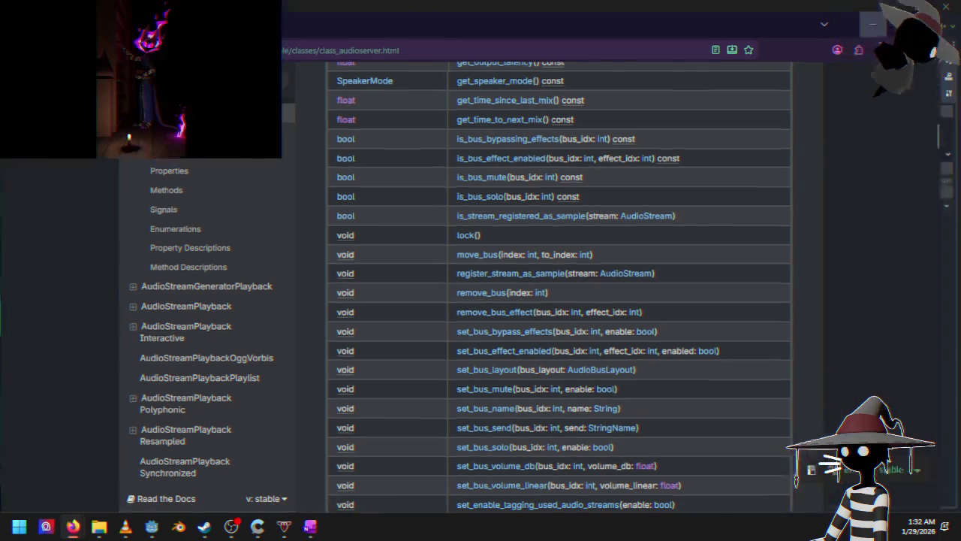
key("alt+Tab")
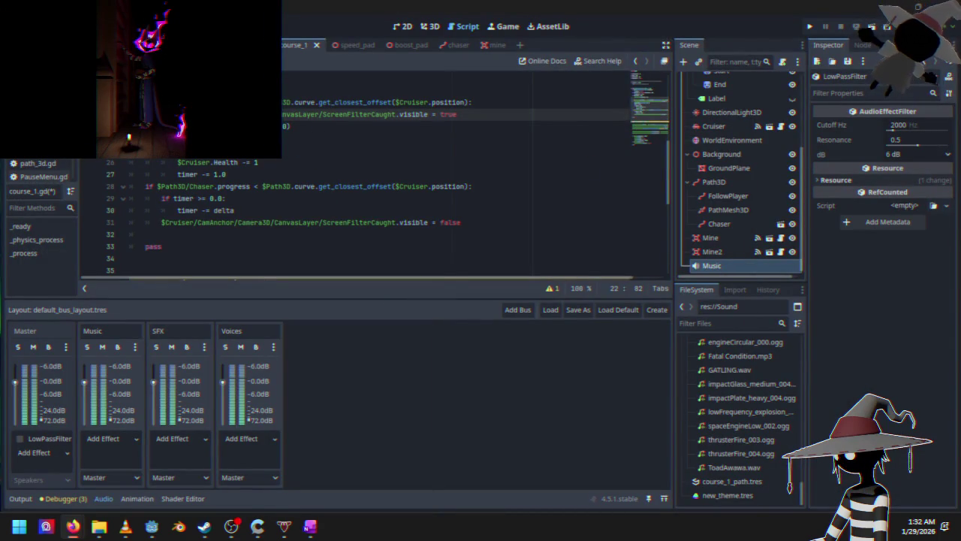
Change line 23 to AudioServer.set_bus_effect_enabled(0, 0, true) and run the project.
left_click(323, 123)
key("BackSpace")
key("BackSpace")
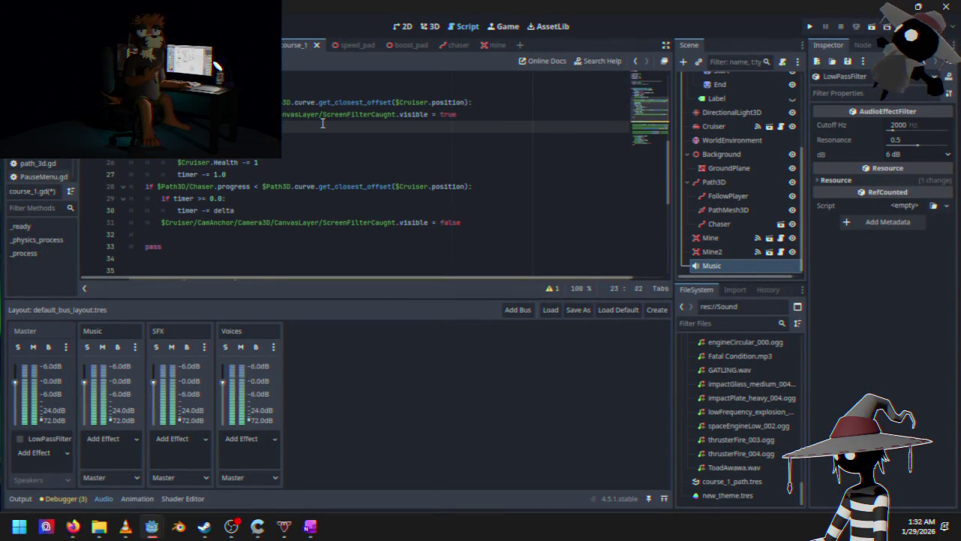
type("_")
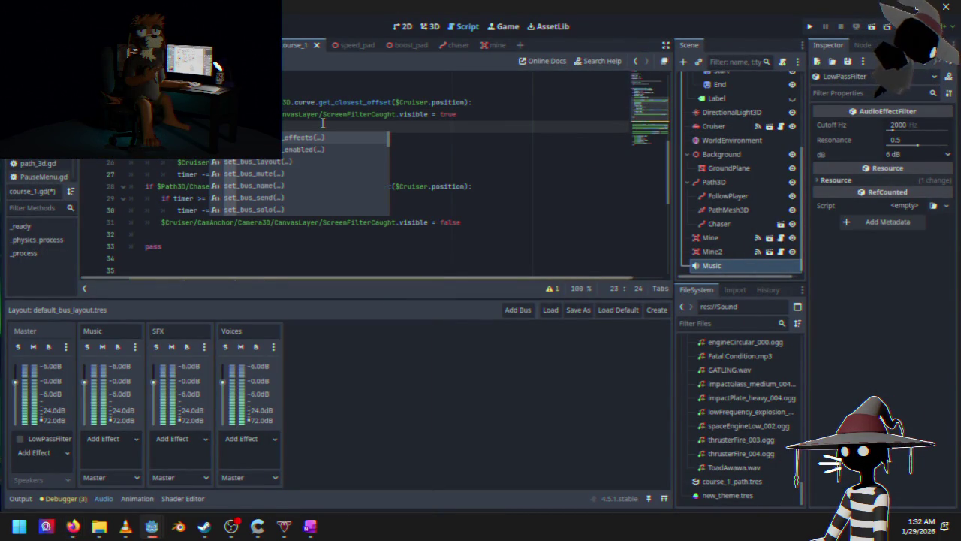
key("Down")
key("Return")
type("0")
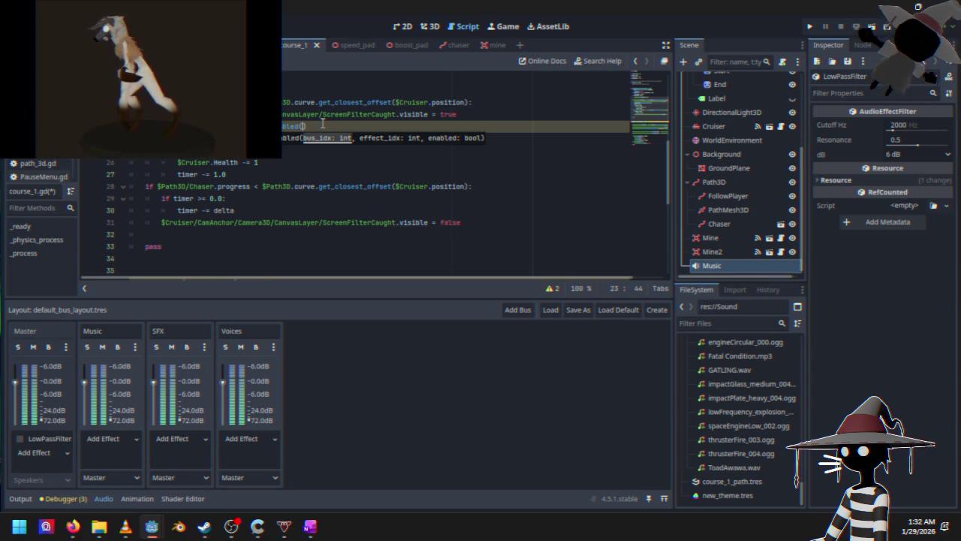
type(", 0, tr")
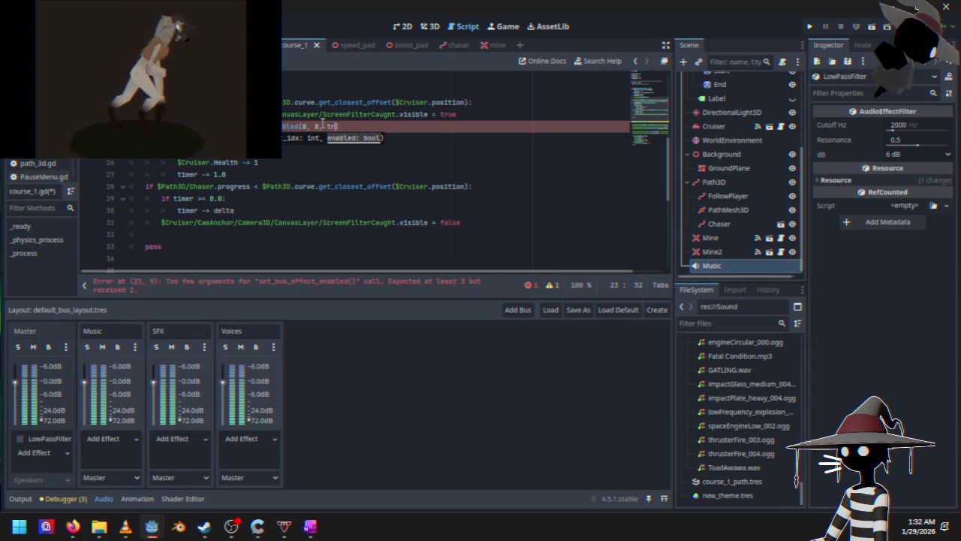
type("ue")
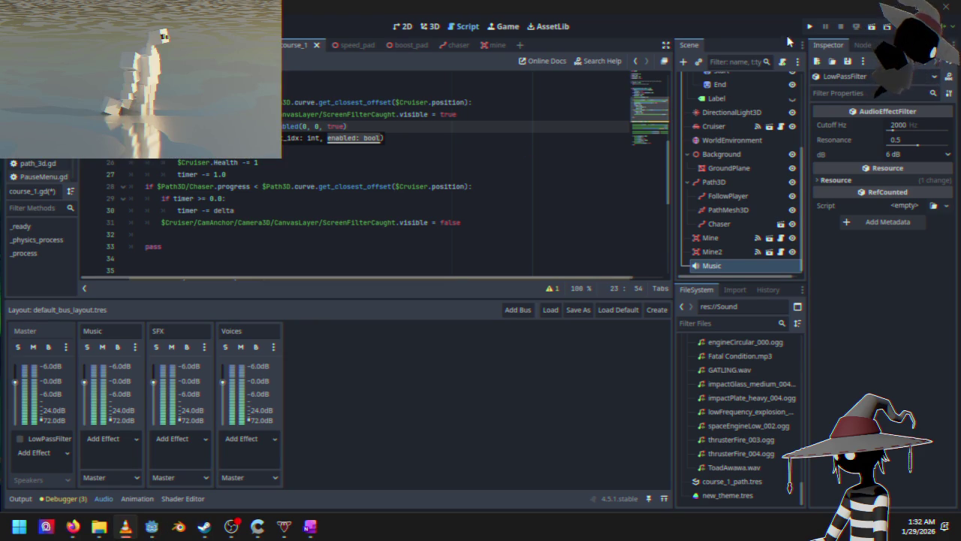
left_click(809, 27)
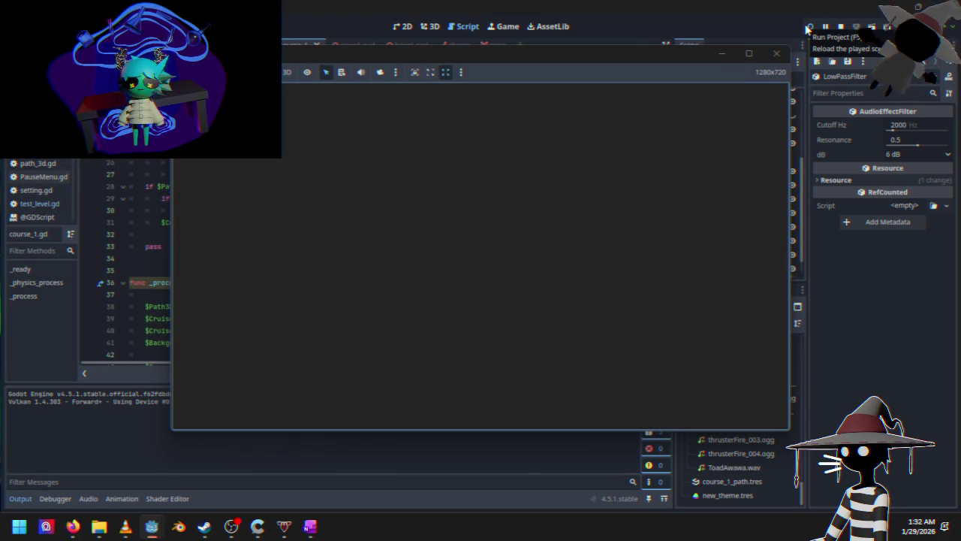
Start the race, accelerate briefly, then stop the running game.
key("Return")
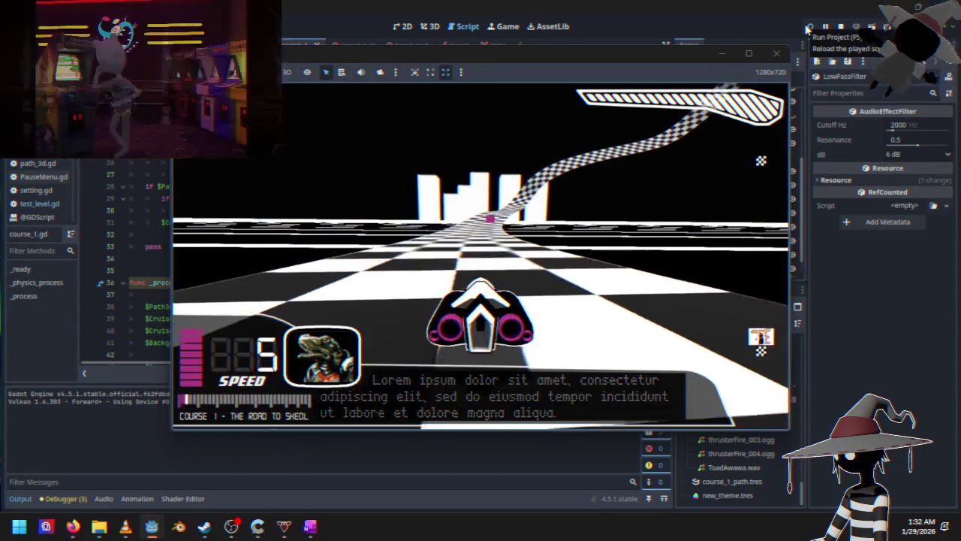
key("Up")
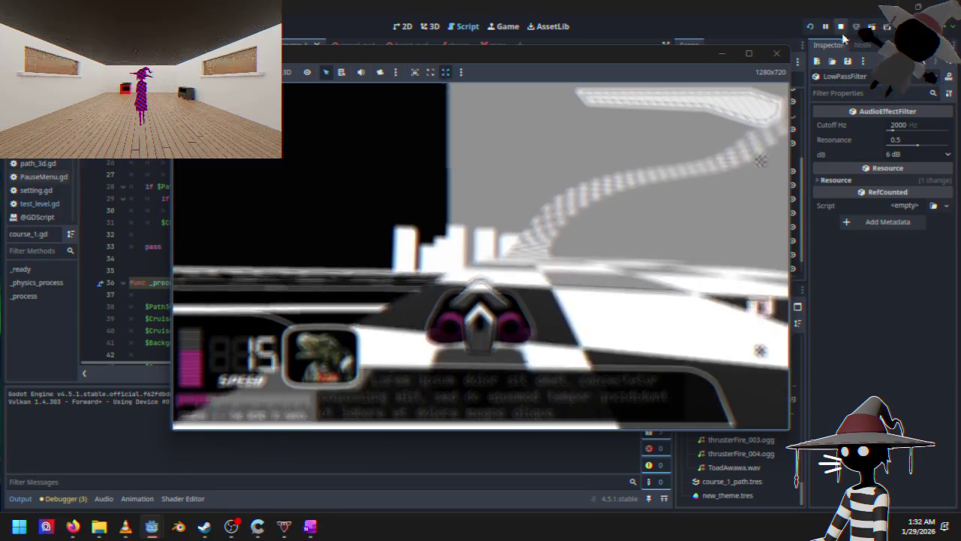
left_click(842, 30)
left_click(906, 124)
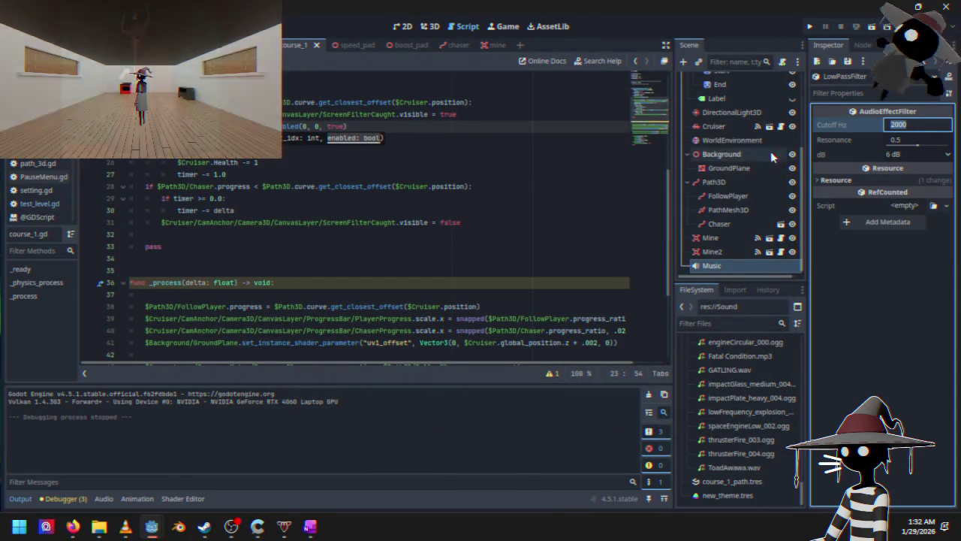
Select the Music node, switch on Playing, and show the Audio bus layout panel.
left_click(712, 266)
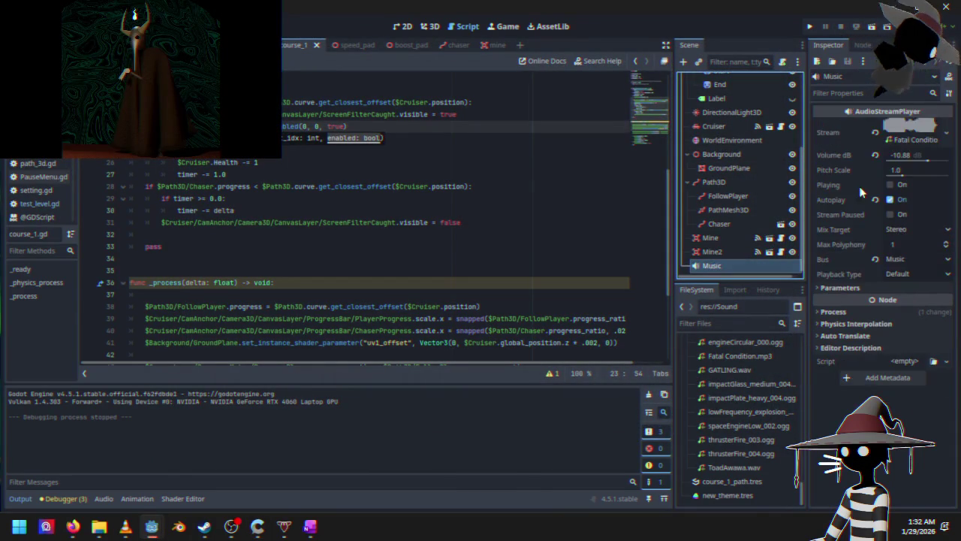
left_click(890, 185)
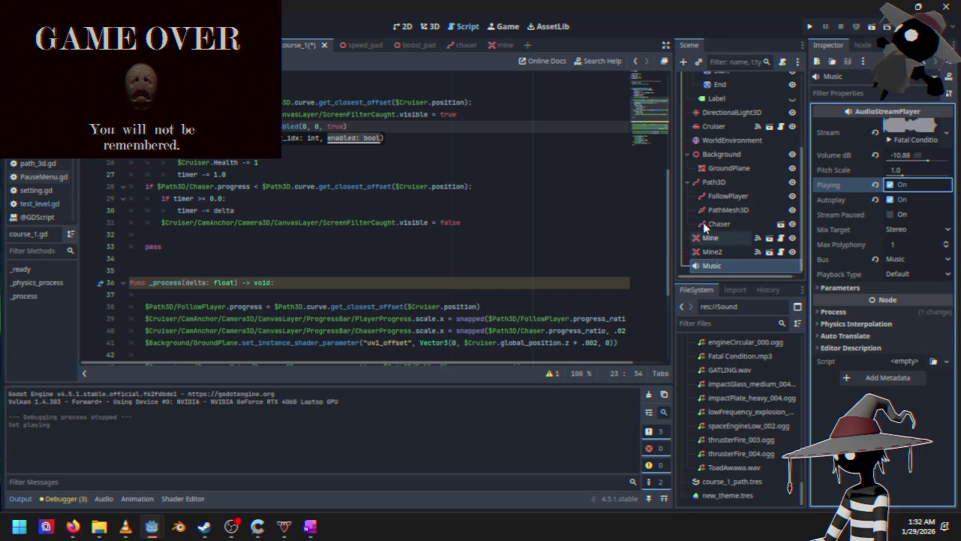
left_click(22, 499)
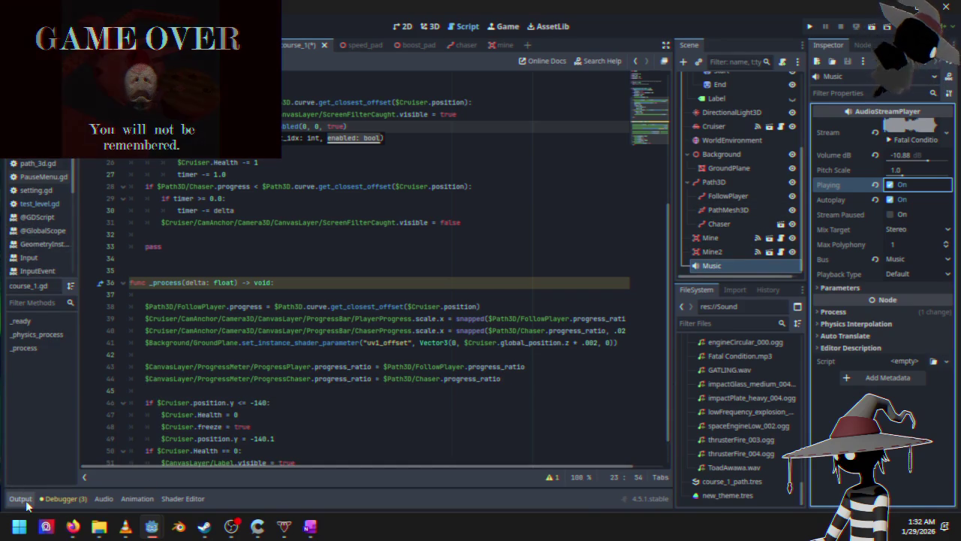
left_click(22, 500)
left_click(103, 499)
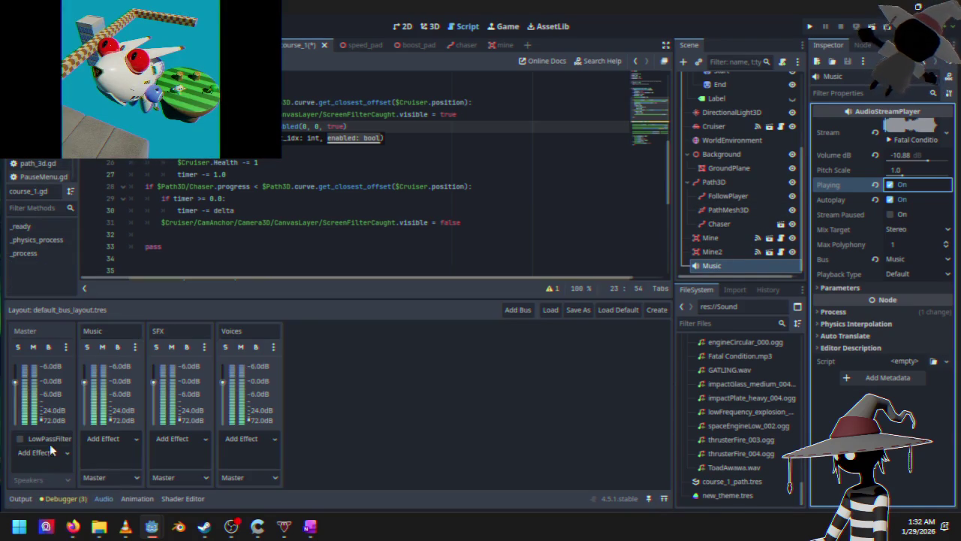
Lower the Master LowPassFilter cutoff to 925 Hz and restore resonance to its default 0.5.
left_click(41, 440)
left_click_drag(901, 124, 901, 124)
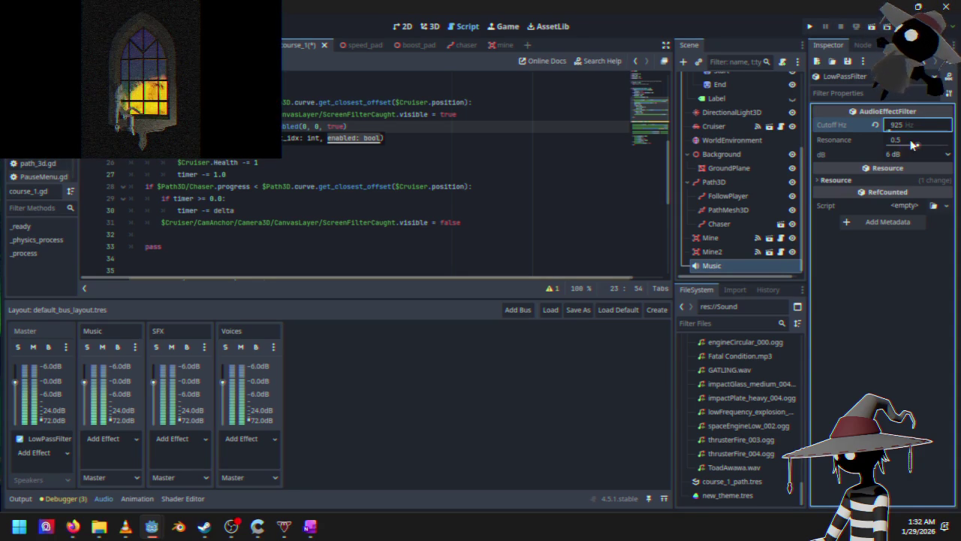
left_click_drag(919, 146, 951, 146)
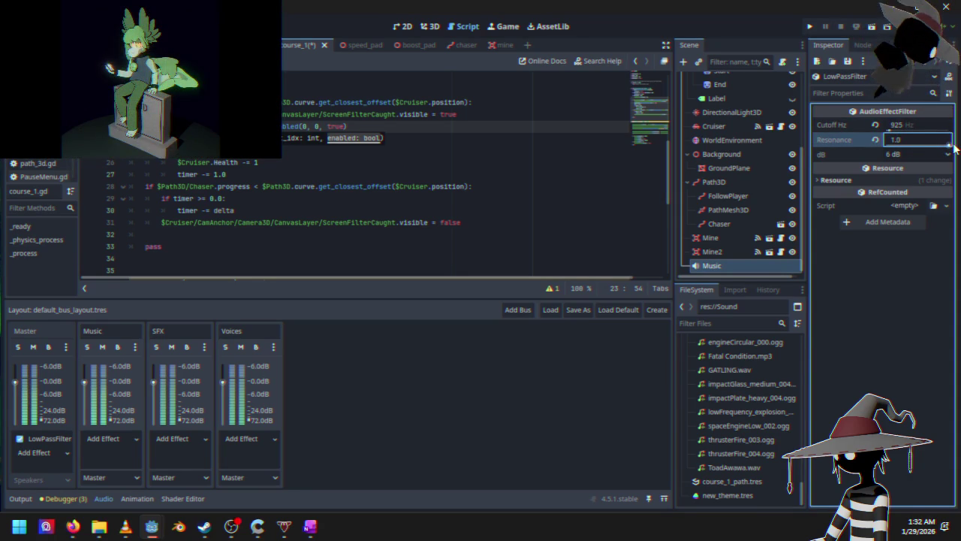
left_click_drag(898, 149, 910, 150)
left_click(876, 139)
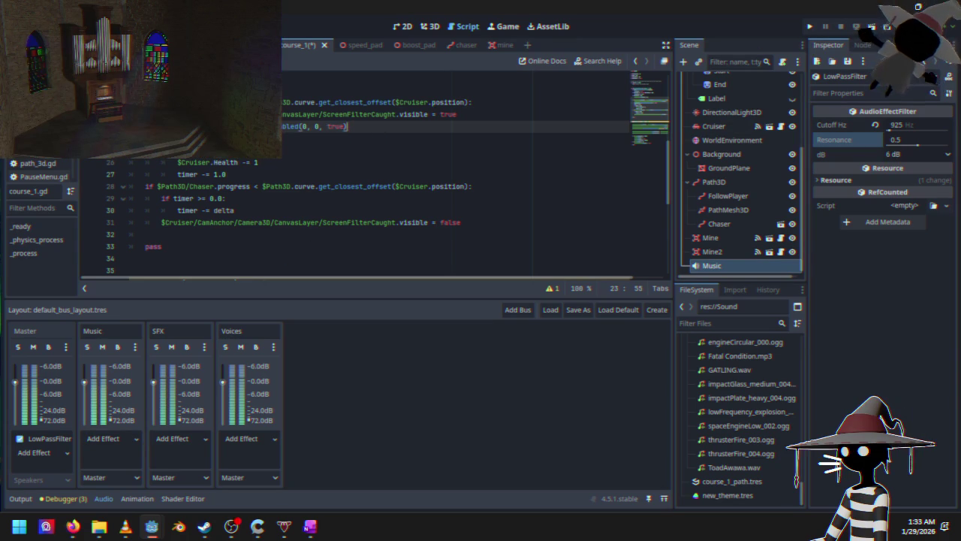
triple_click(350, 125)
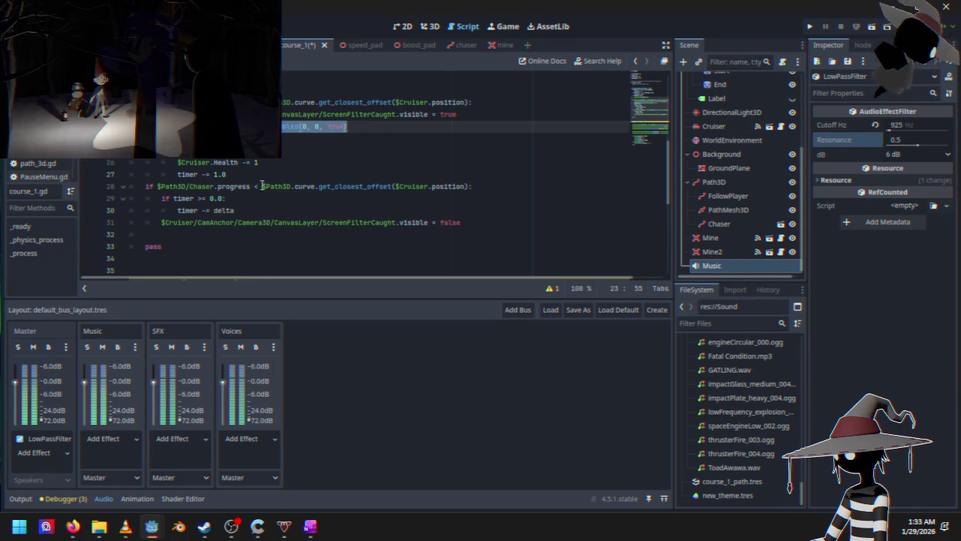
Paste the filter call as line 31, unindent it, and change true to false.
left_click(481, 188)
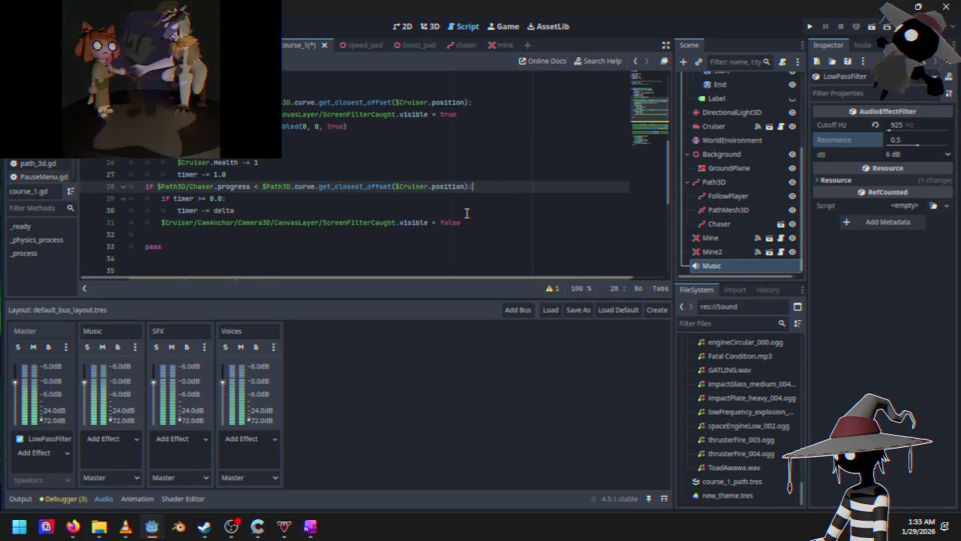
left_click(465, 212)
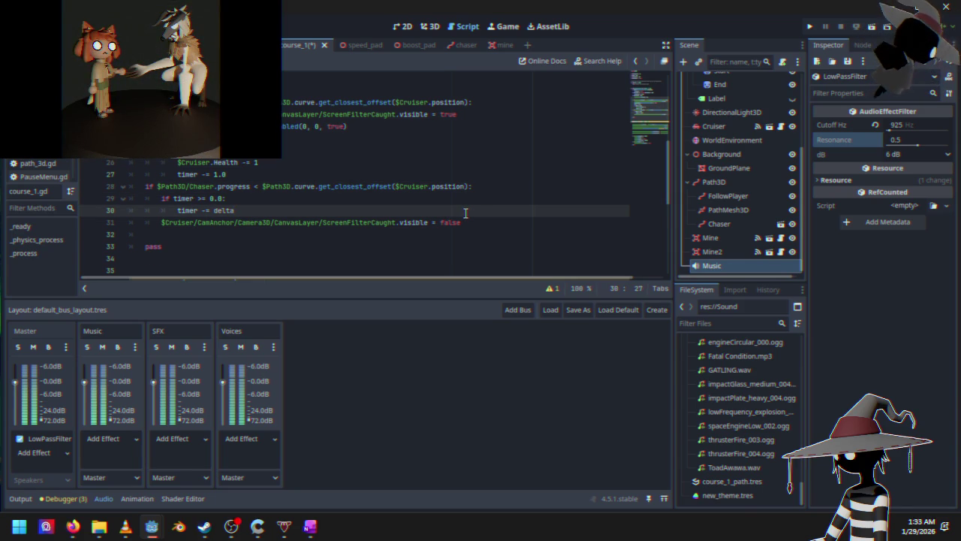
key("Return")
type("AudioServer.set_bus_effect_enabled(0, 0, true)")
key("Left")
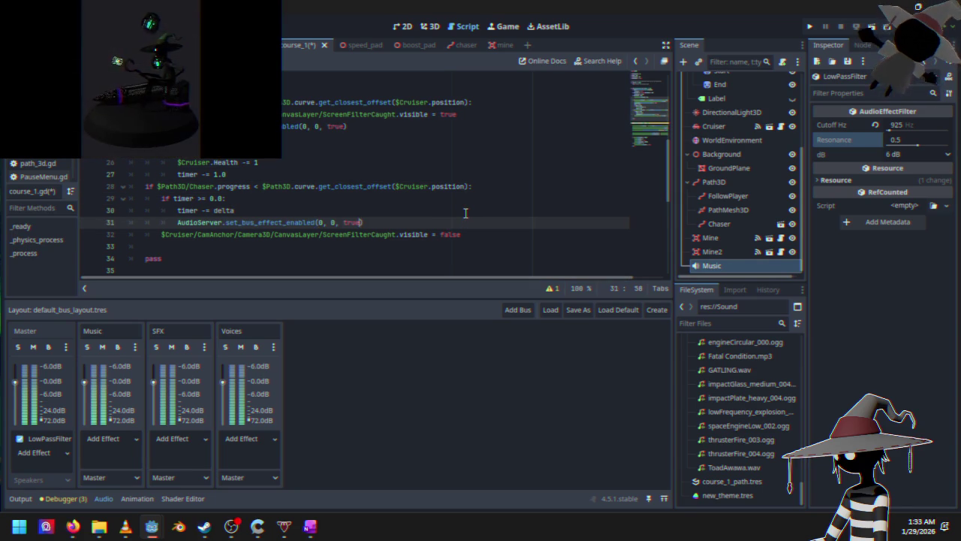
key("Left")
key("Left")
key("Left")
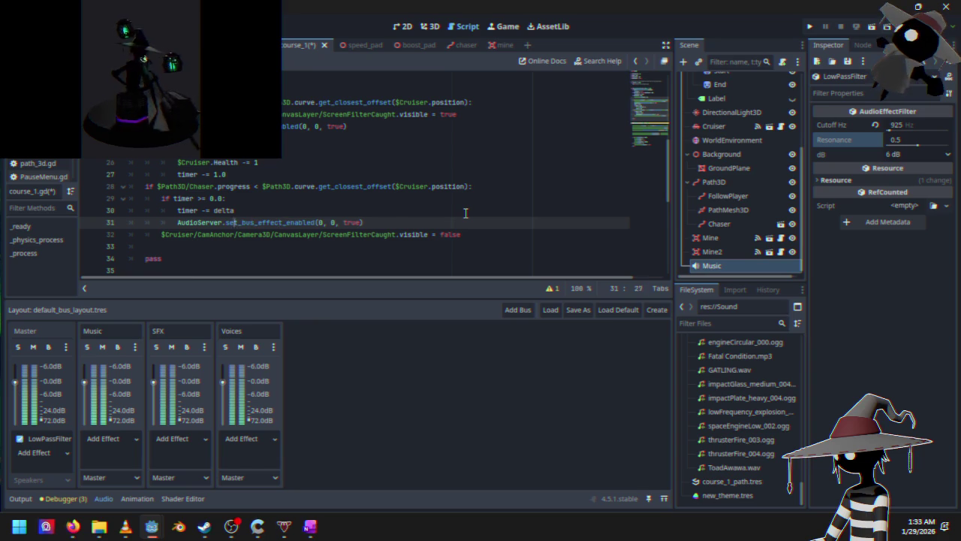
key("Left")
key("BackSpace")
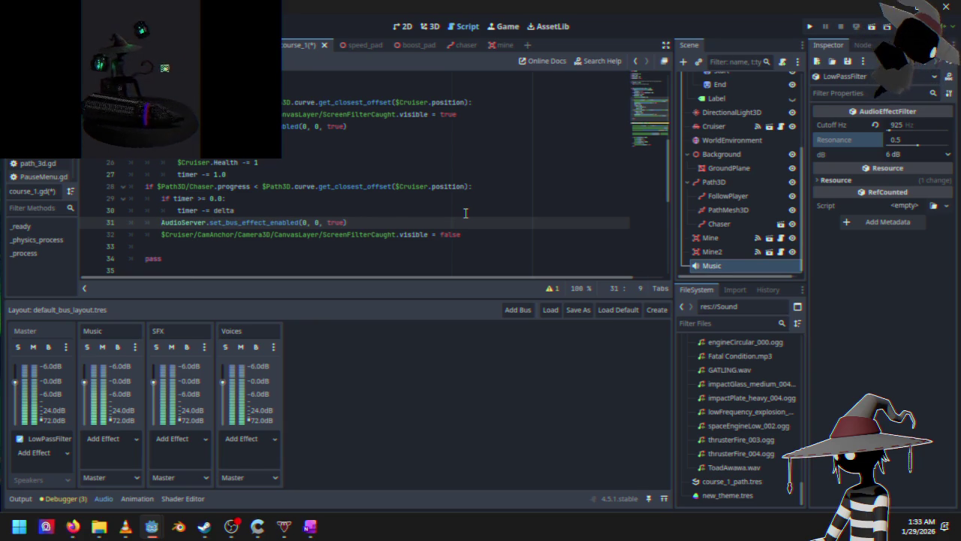
double_click(336, 222)
type("fals")
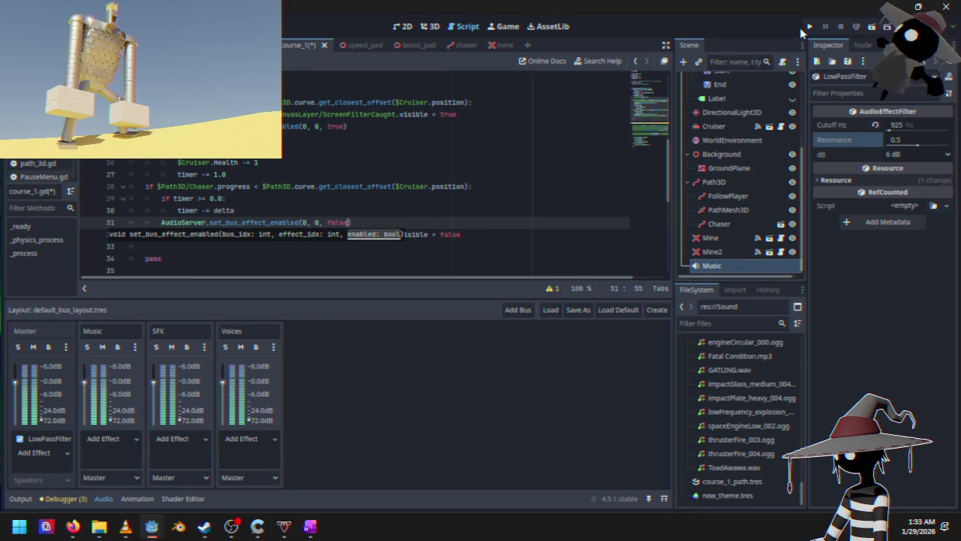
Untick the Music node's Playing and run the game.
left_click(712, 265)
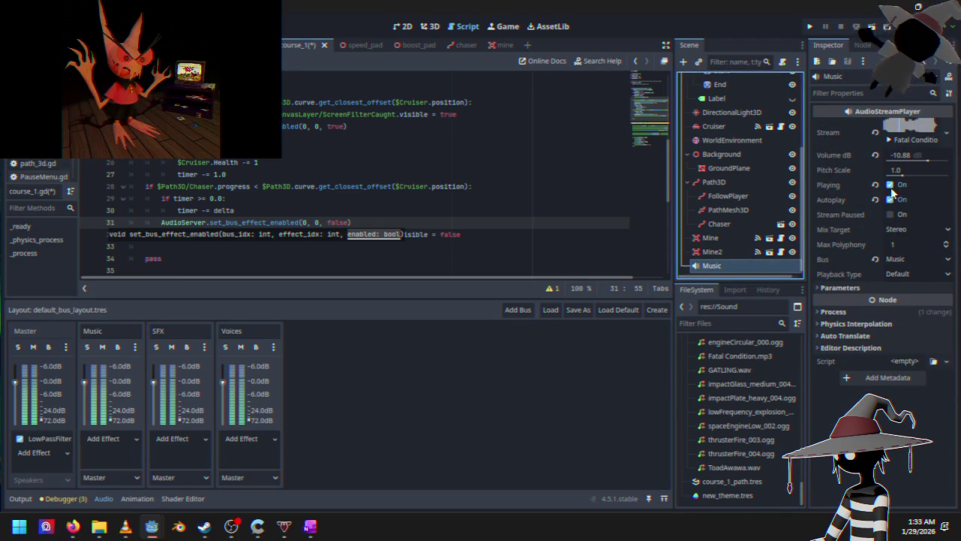
left_click(890, 184)
left_click(809, 27)
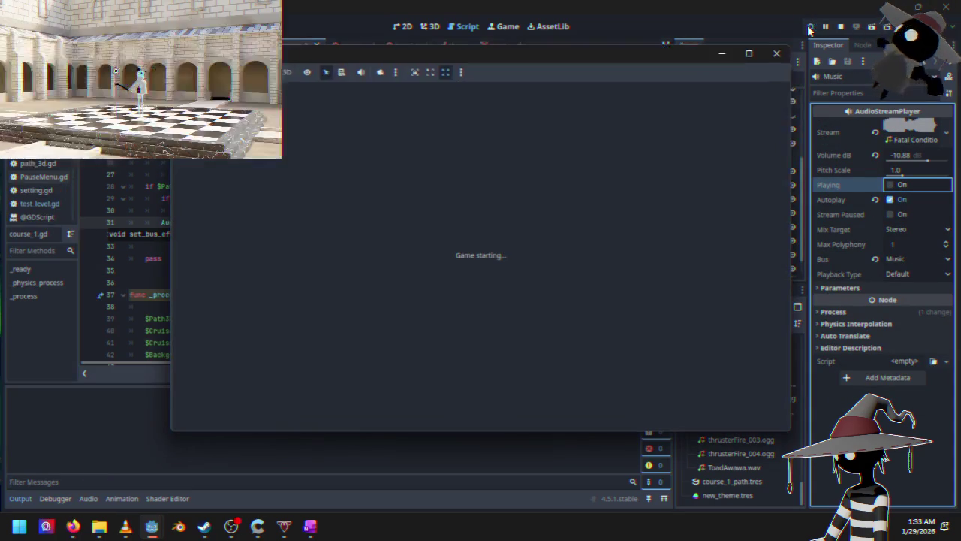
Start the race, drive until the chaser catches the ship, then pause with Esc.
key("Return")
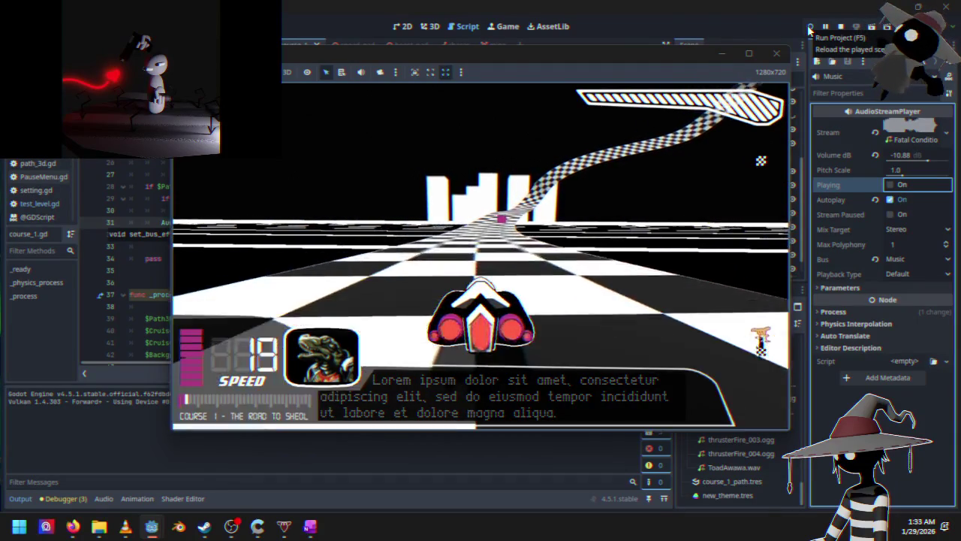
key("Left")
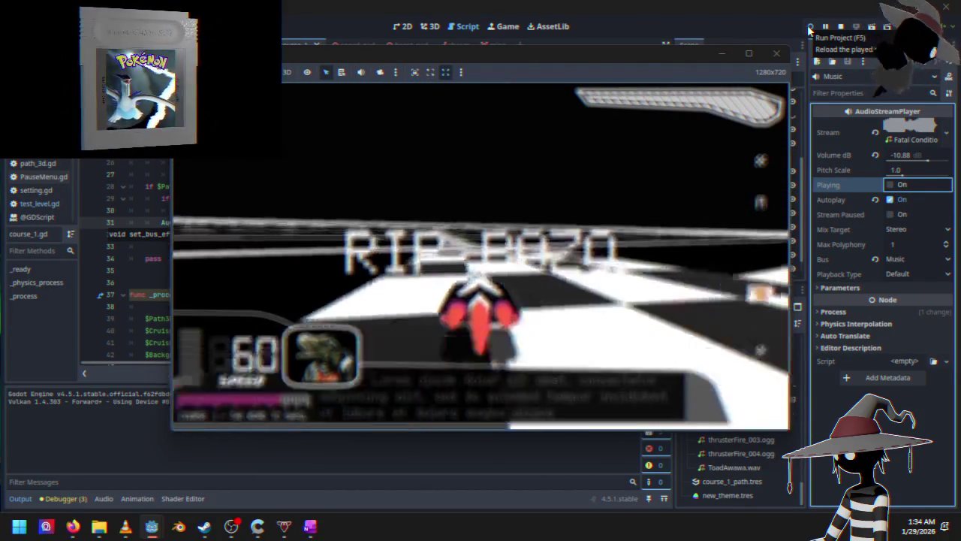
key("Escape")
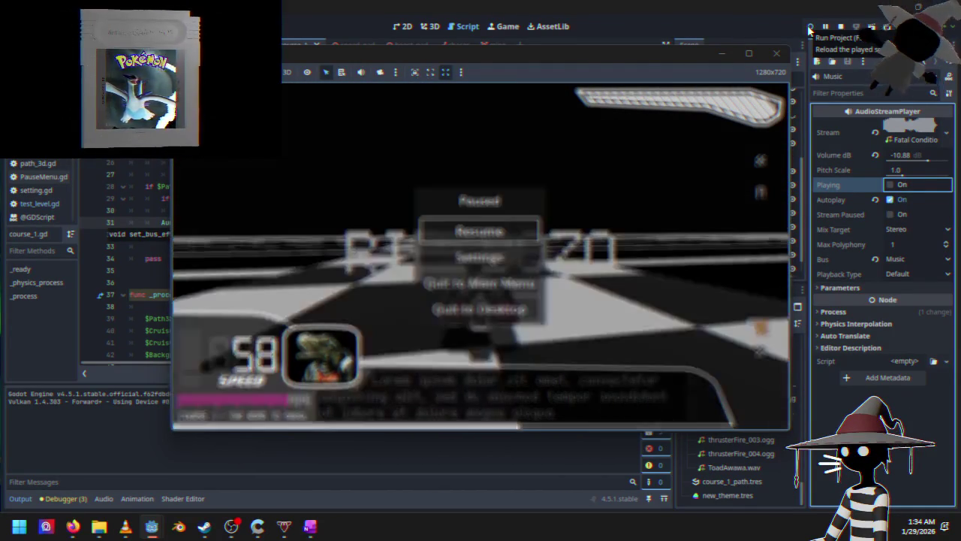
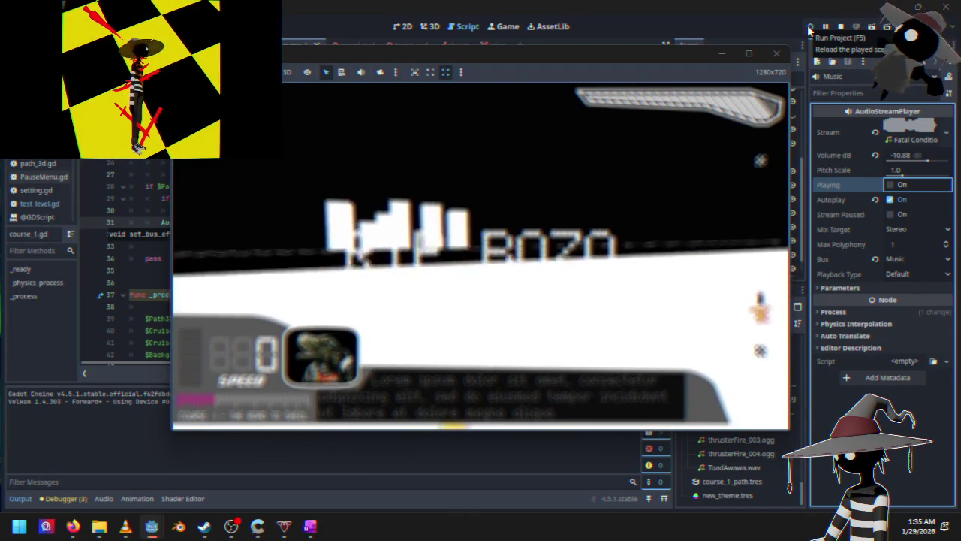
Choose Quit to Main Menu from the pause menu, then start a new race.
key("Down")
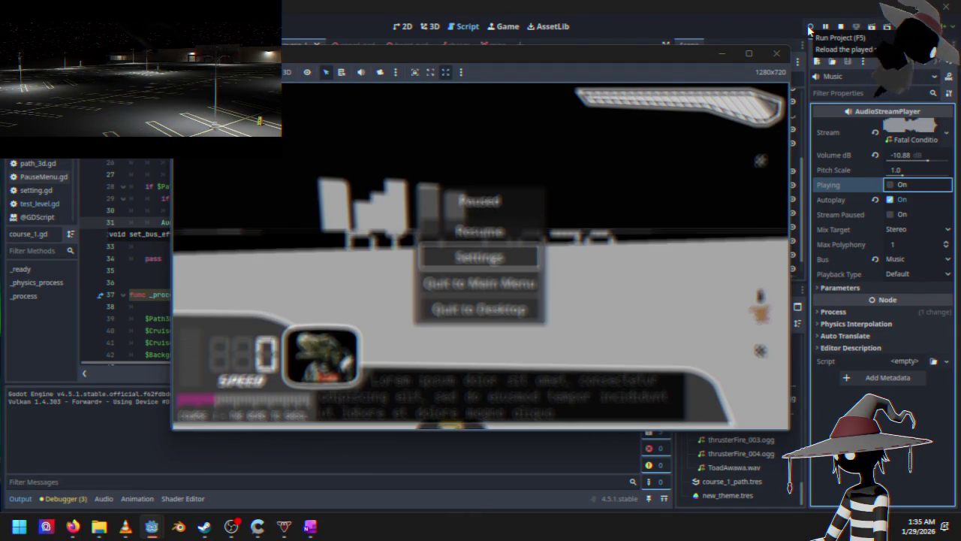
key("Down")
key("Return")
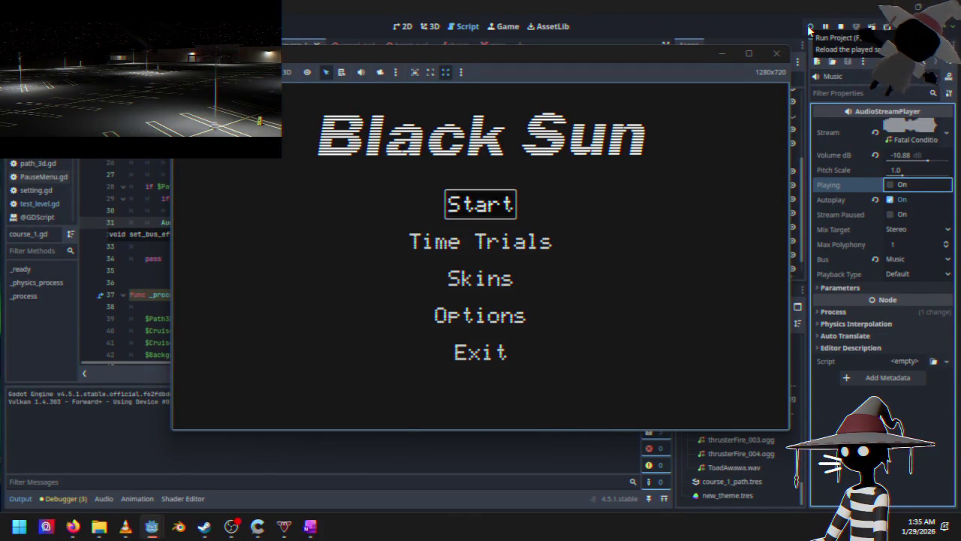
key("Return")
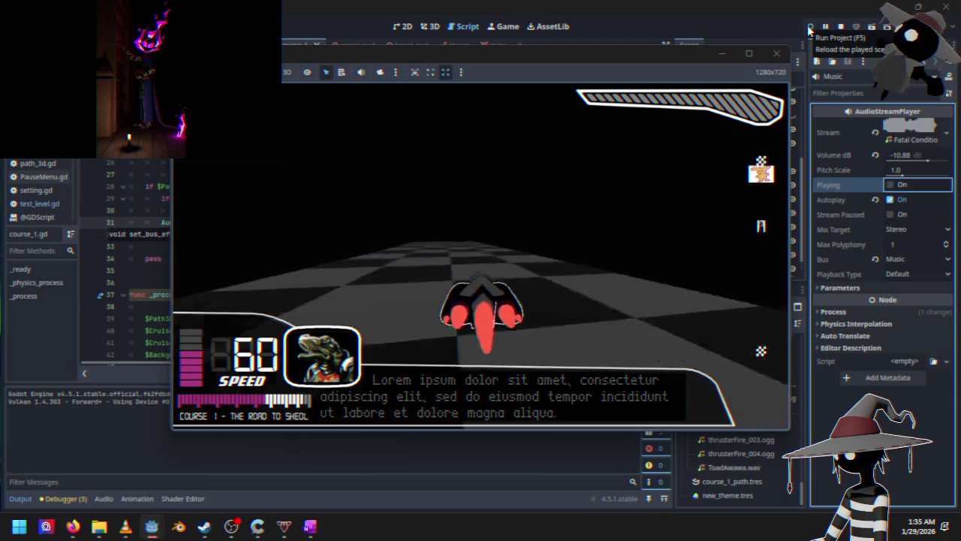
Pause the race, quit back to the main menu again, and stop the running game.
key("Escape")
key("Down")
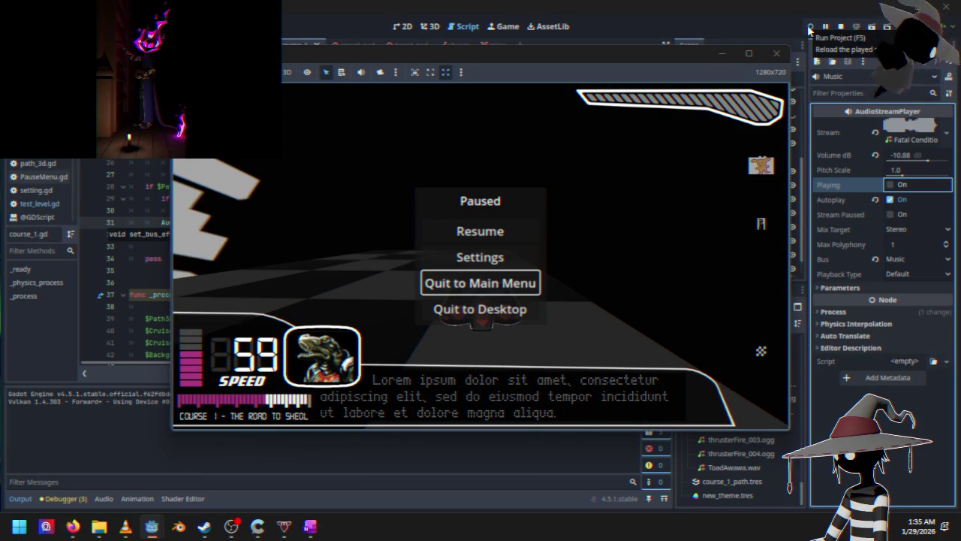
key("Return")
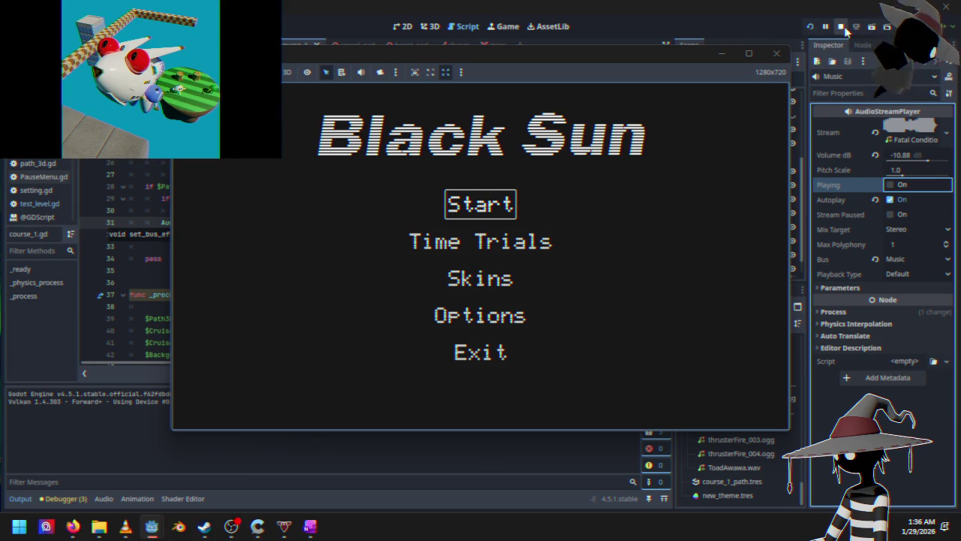
left_click(842, 27)
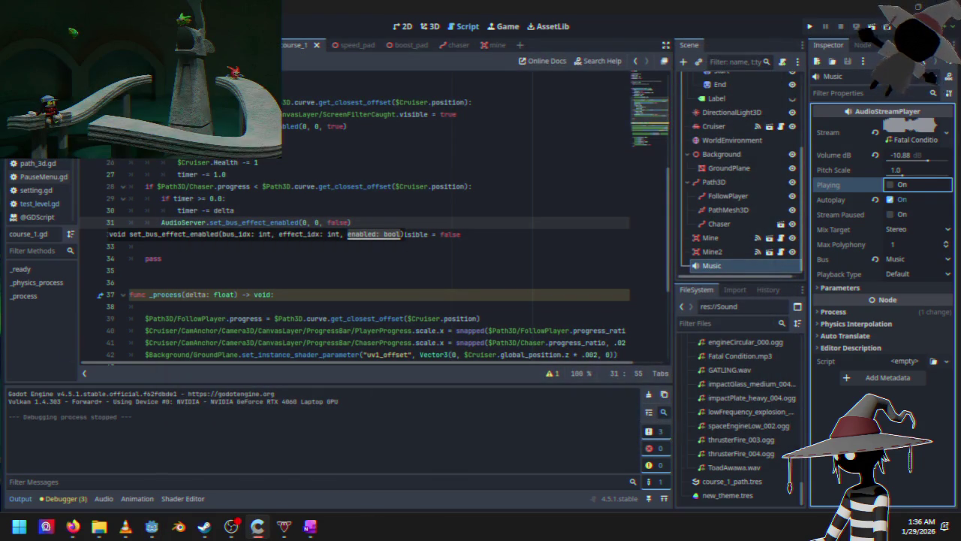
Uncheck Autoplay on the Music AudioStreamPlayer and bring up the AudioServer docs in Firefox.
left_click(897, 201)
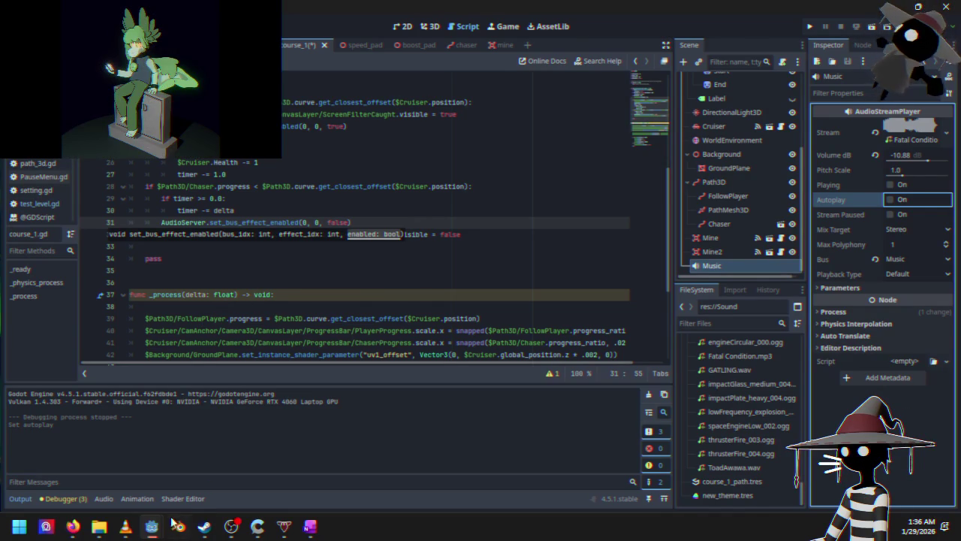
mouse_move(73, 527)
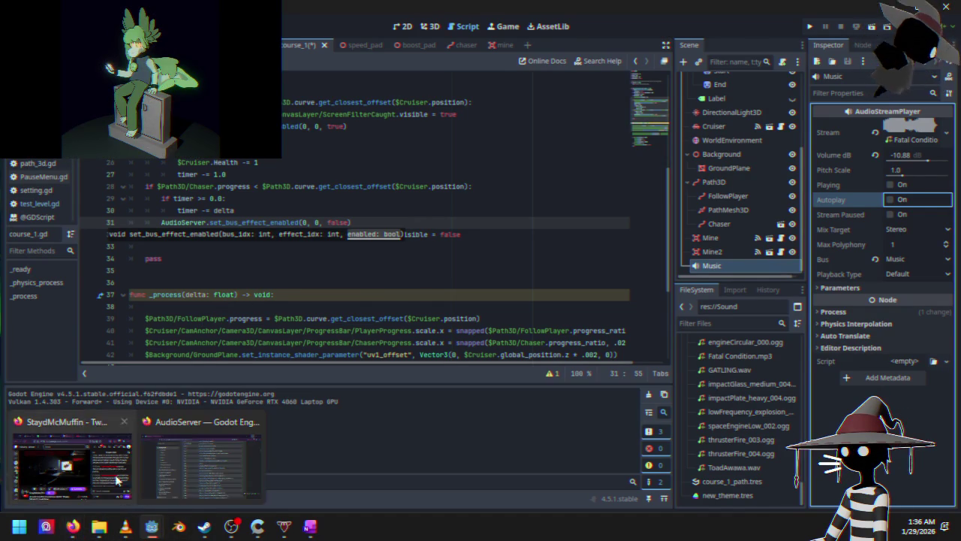
left_click(174, 466)
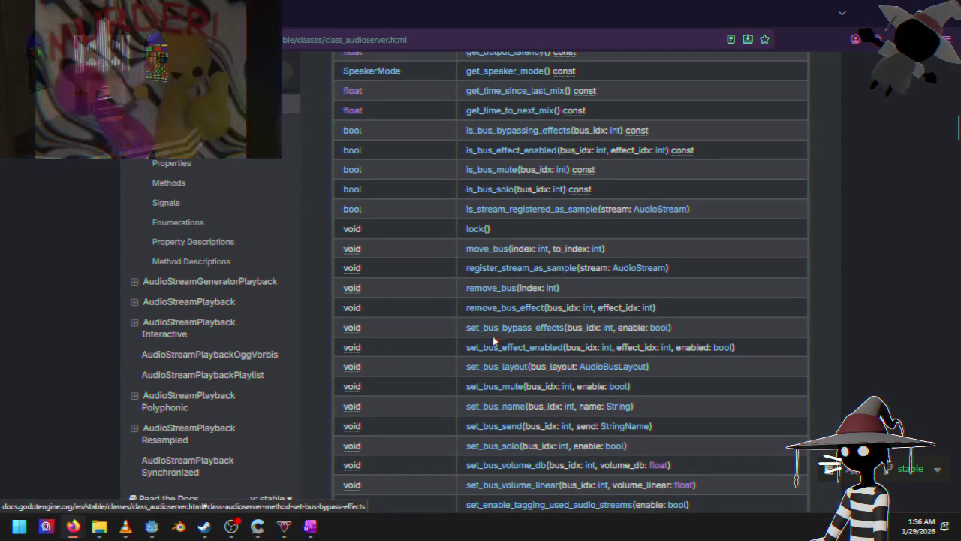
Look over the AudioServer methods table, then return to the course_1.gd script at line 31.
scroll(495, 389, "down", 3)
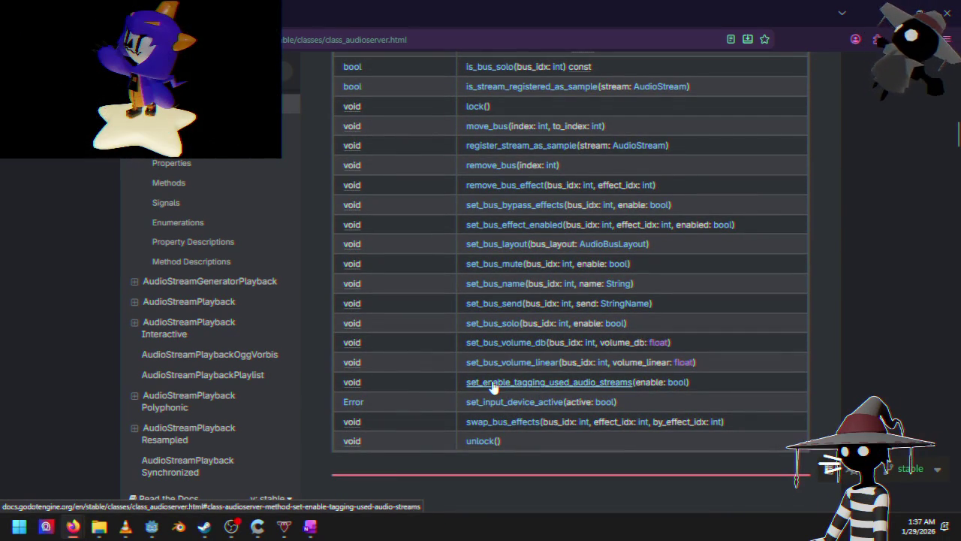
scroll(495, 235, "up", 15)
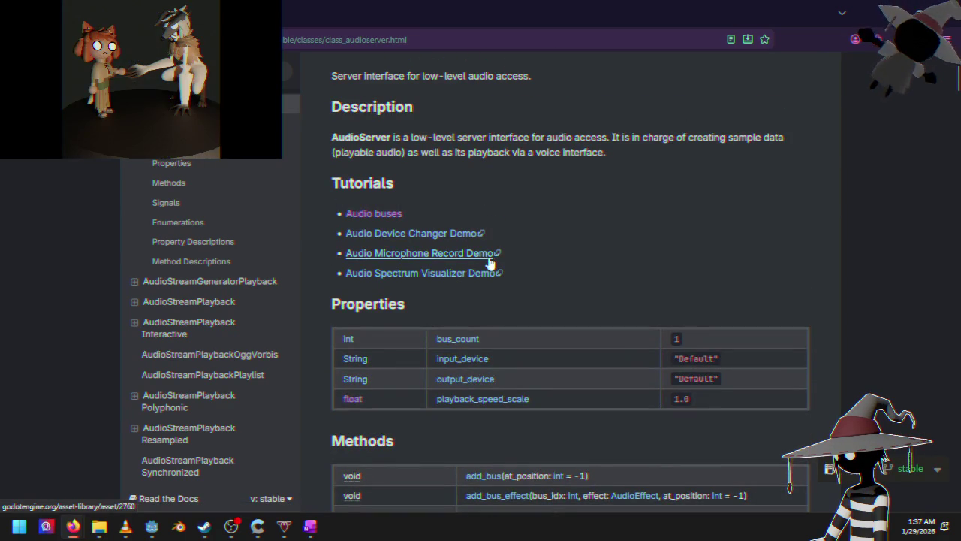
scroll(544, 201, "up", 3)
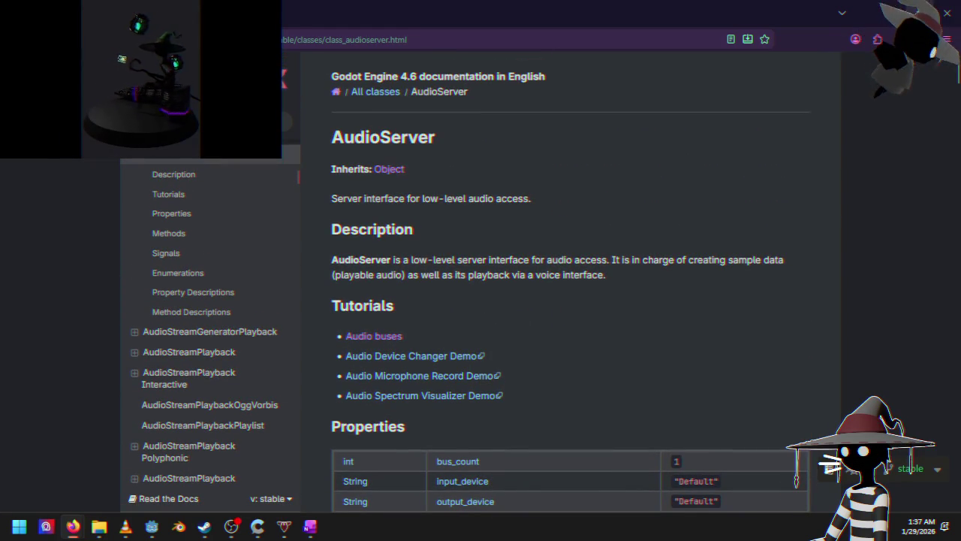
key("alt+Tab")
left_click(436, 222)
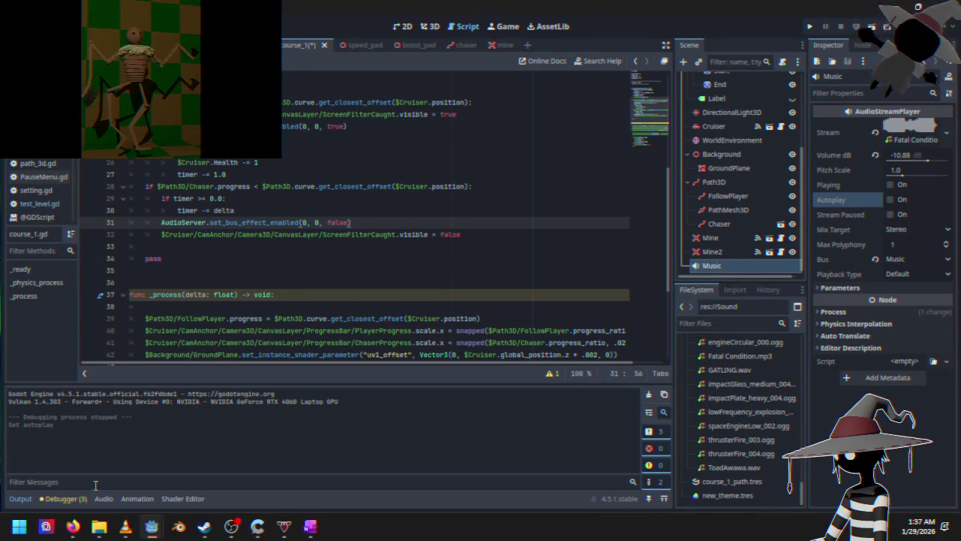
In the audio mixer, add a Filter effect to the Master bus.
left_click(104, 499)
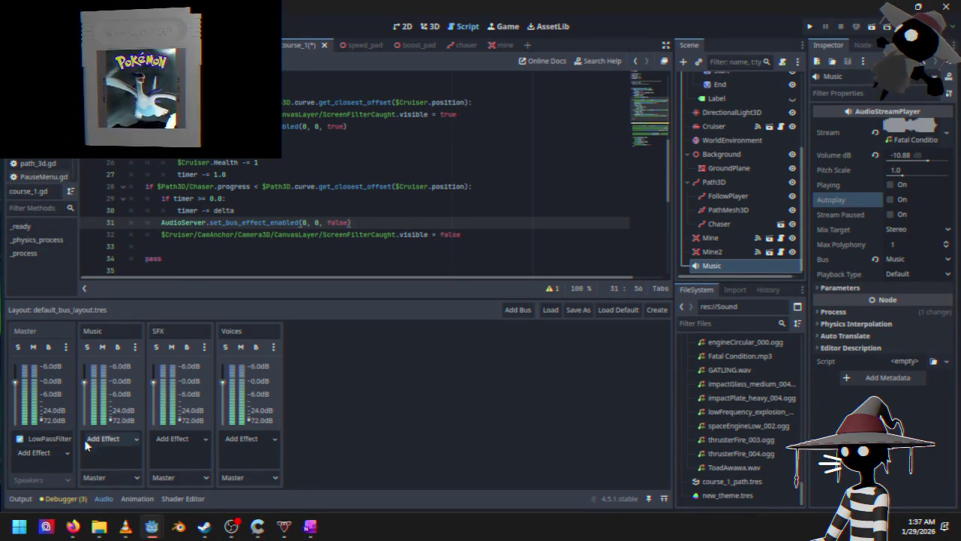
left_click(66, 453)
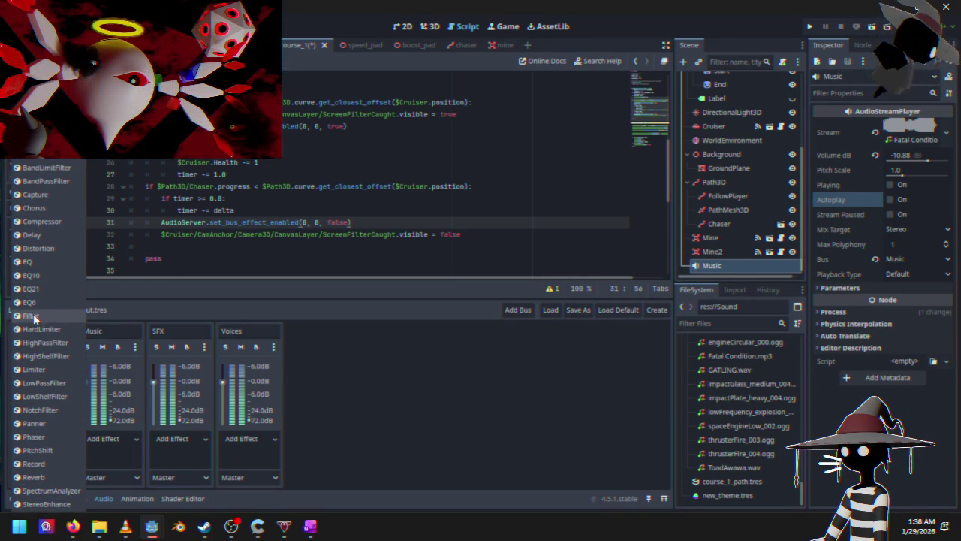
left_click(33, 319)
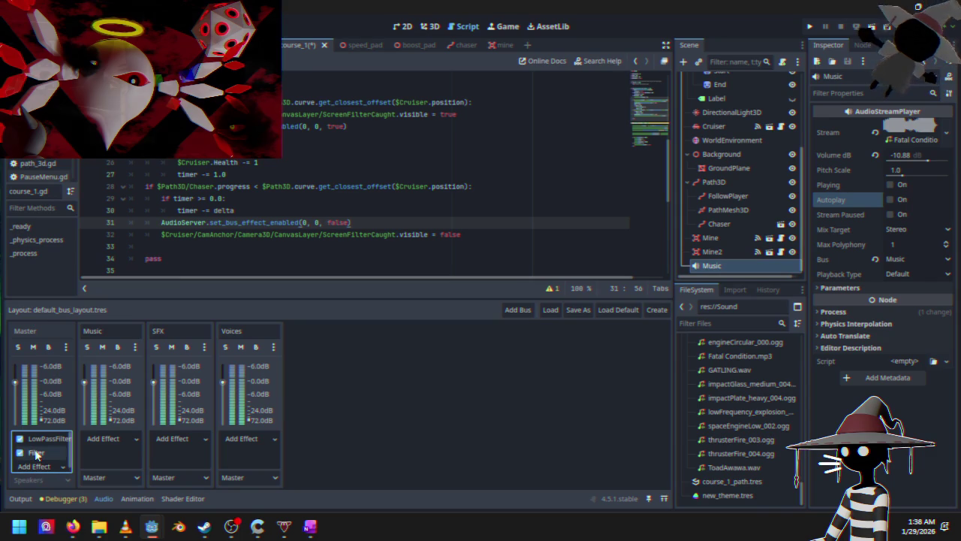
left_click(36, 453)
Delete the Filter effect so Master keeps only LowPassFilter, and open the settings menu scene.
left_click(36, 439)
left_click(39, 452)
left_click(41, 455)
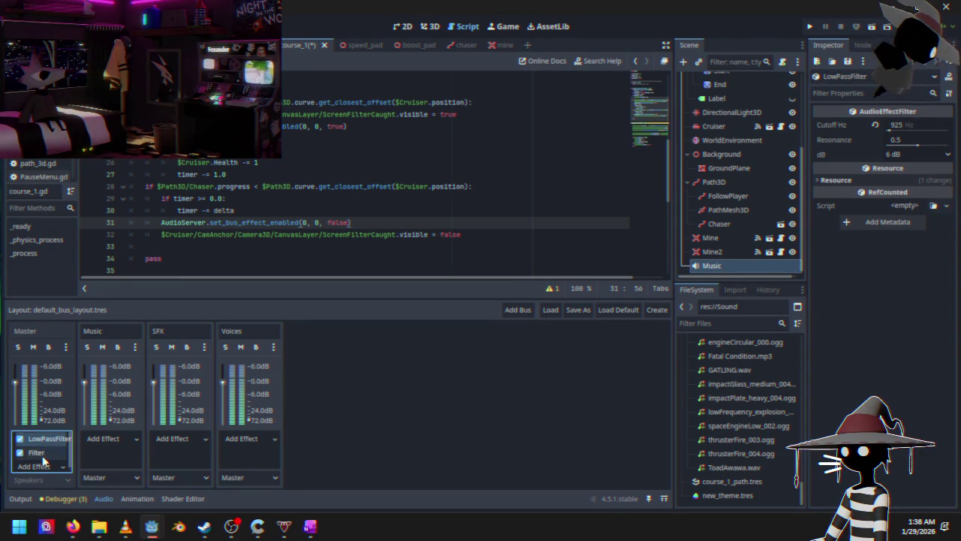
left_click(43, 457)
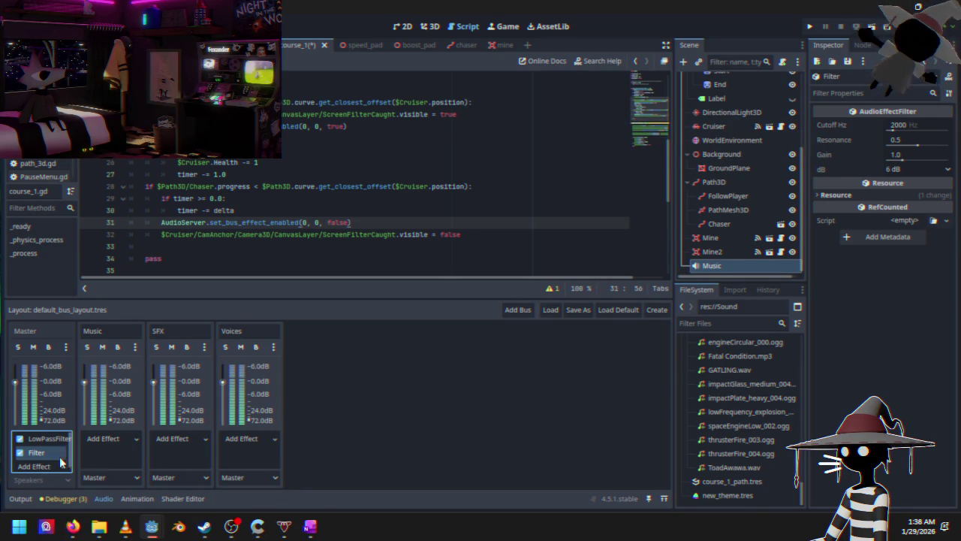
key("Delete")
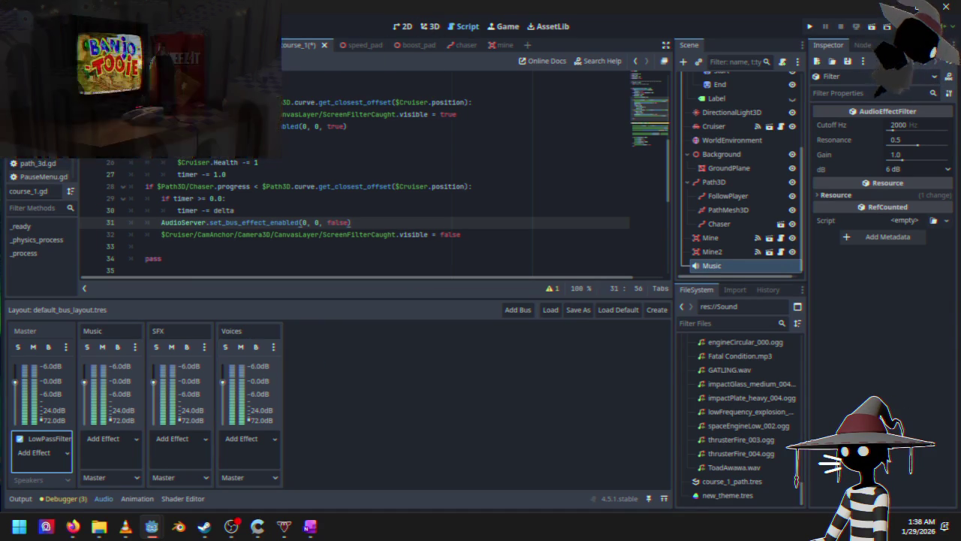
left_click(248, 44)
left_click(402, 26)
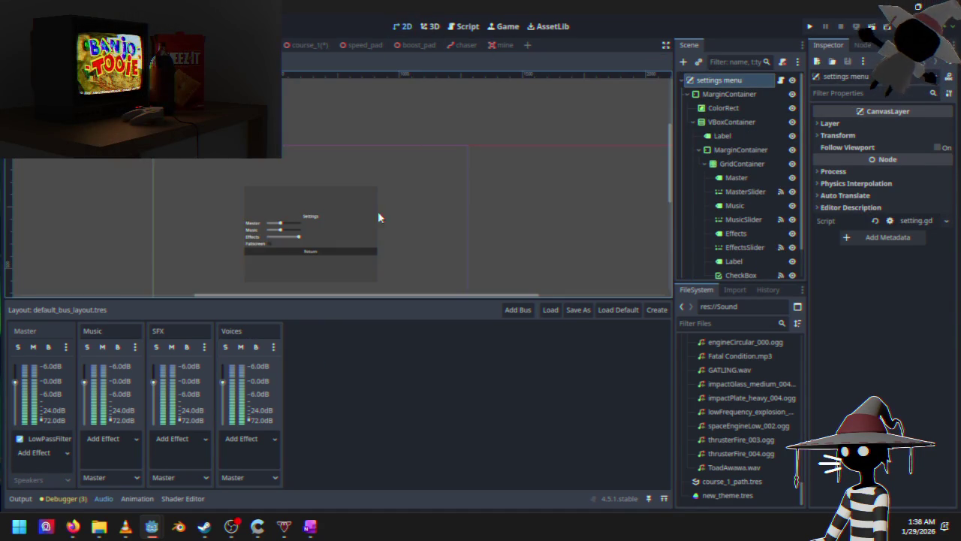
Zoom and pan the 2D canvas to center the settings panel's Master, Music and Effects sliders.
scroll(301, 239, "up", 3)
scroll(225, 249, "up", 2)
scroll(199, 255, "down", 3)
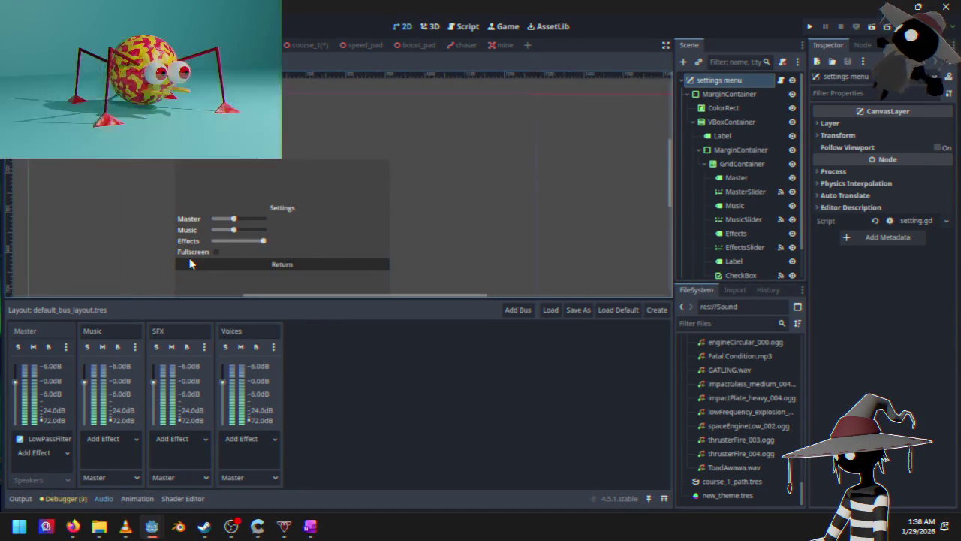
scroll(165, 262, "down", 2)
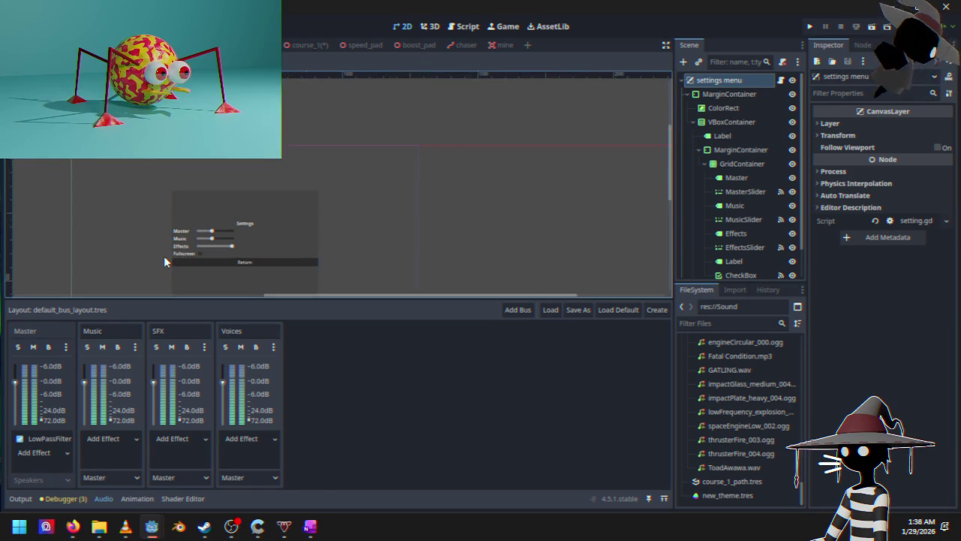
scroll(164, 262, "up", 4)
scroll(164, 261, "up", 3)
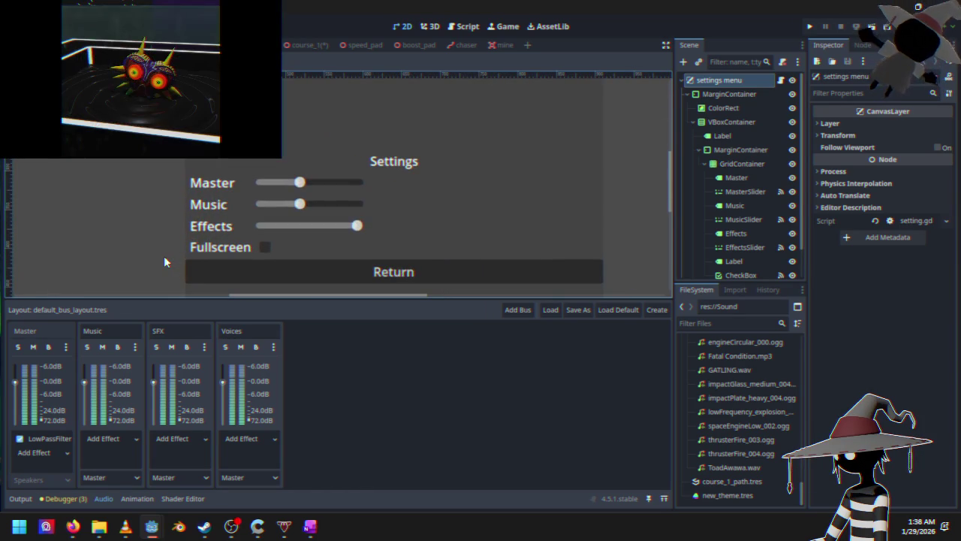
scroll(165, 261, "down", 1)
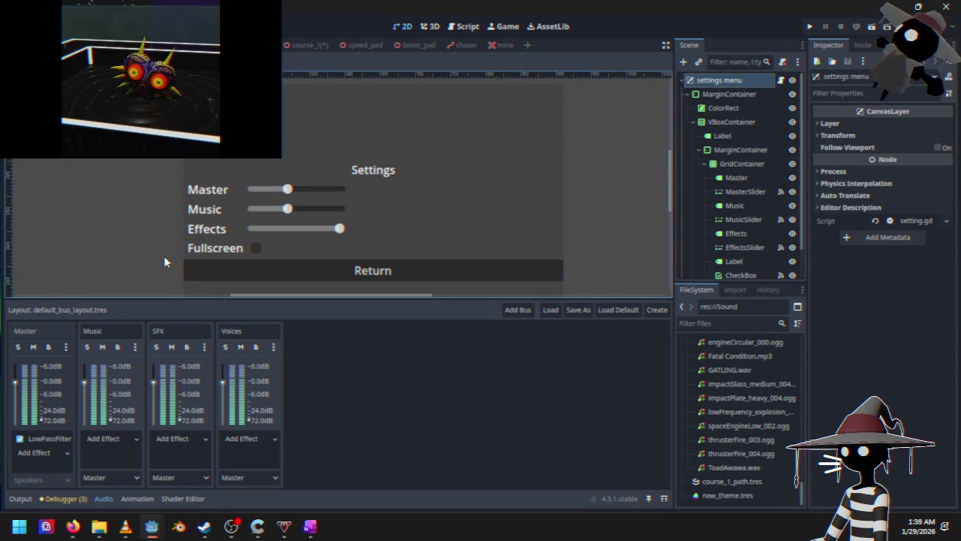
mouse_move(132, 216)
left_mouse_down()
mouse_move(190, 193)
mouse_move(210, 172)
left_mouse_up()
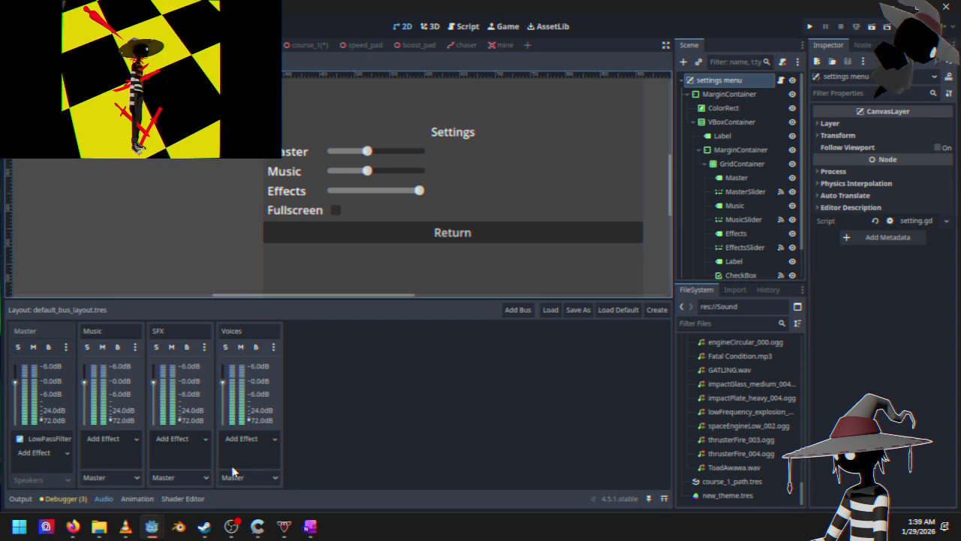
left_click(272, 344)
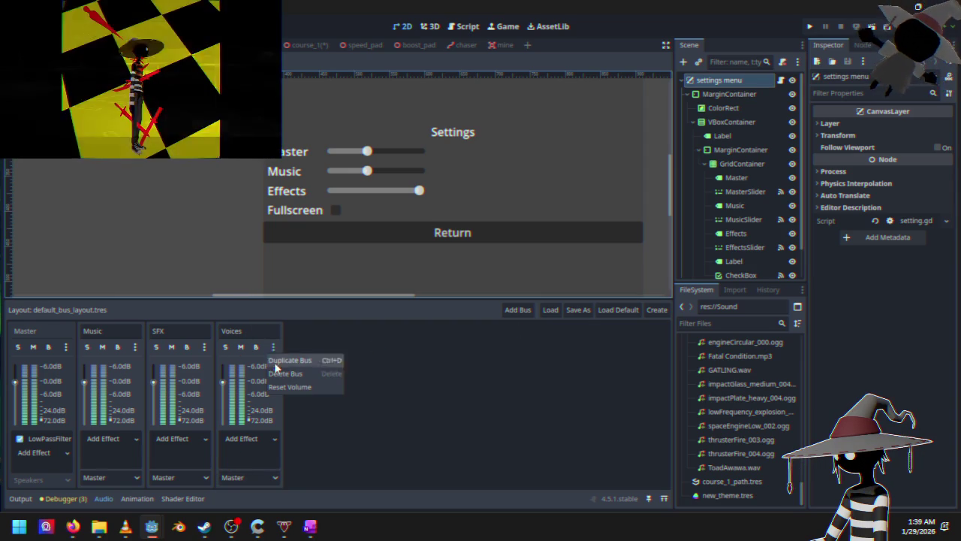
Delete the Voices bus, leaving Master, Music and SFX, then open main_menu.gd.
left_click(281, 373)
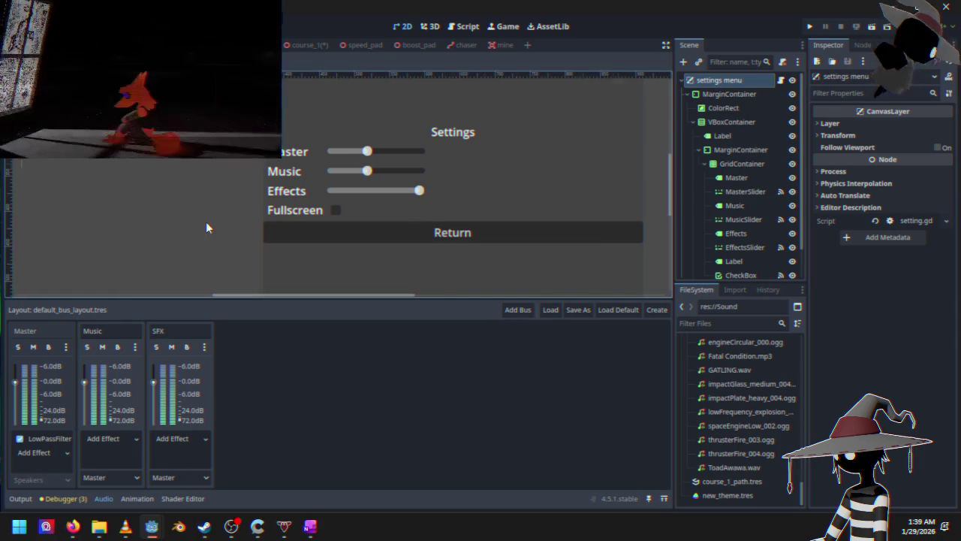
scroll(205, 222, "down", 3)
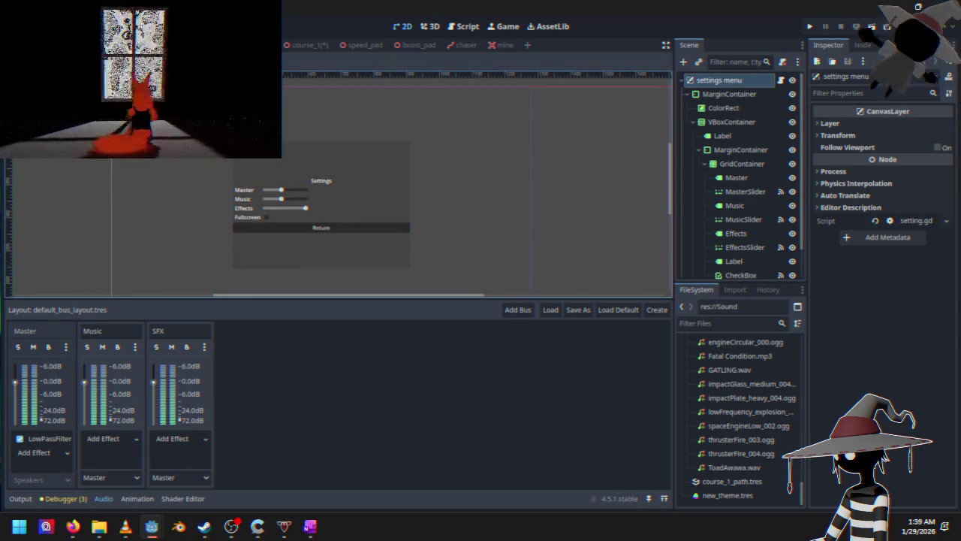
key("ctrl+Tab")
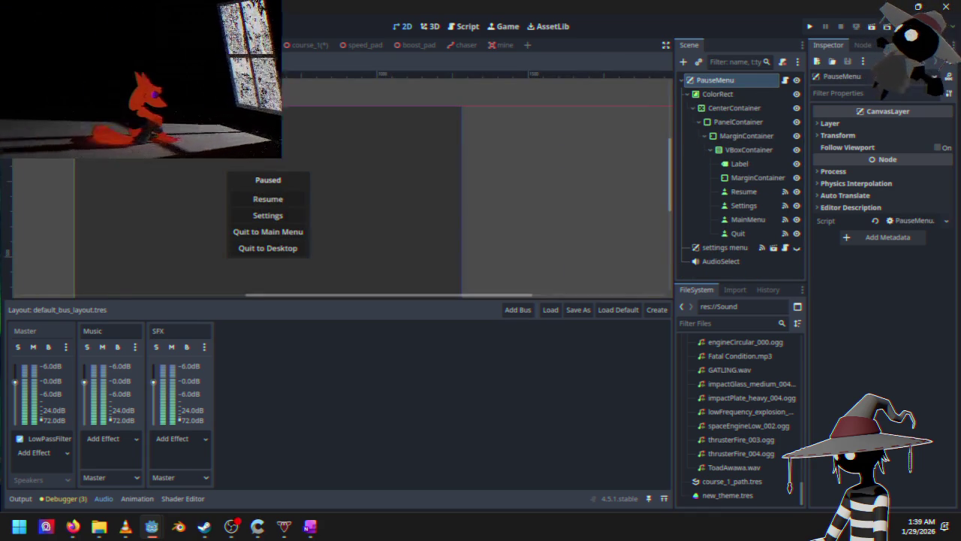
key("ctrl+Tab")
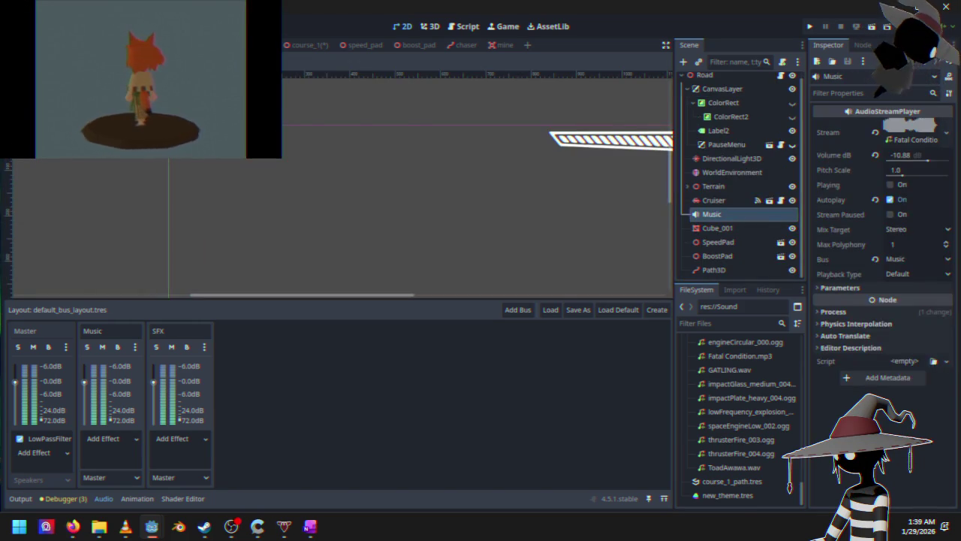
left_click(463, 27)
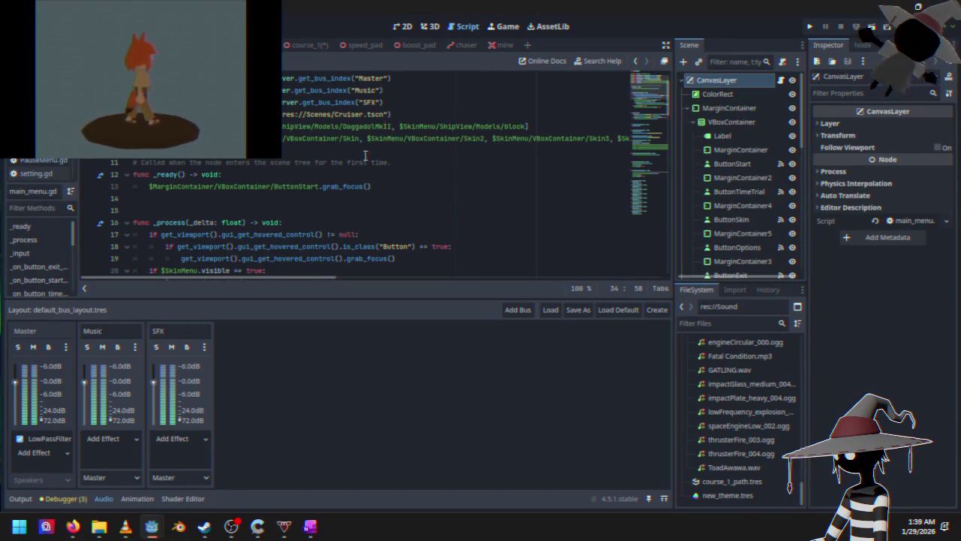
scroll(330, 200, "down", 7)
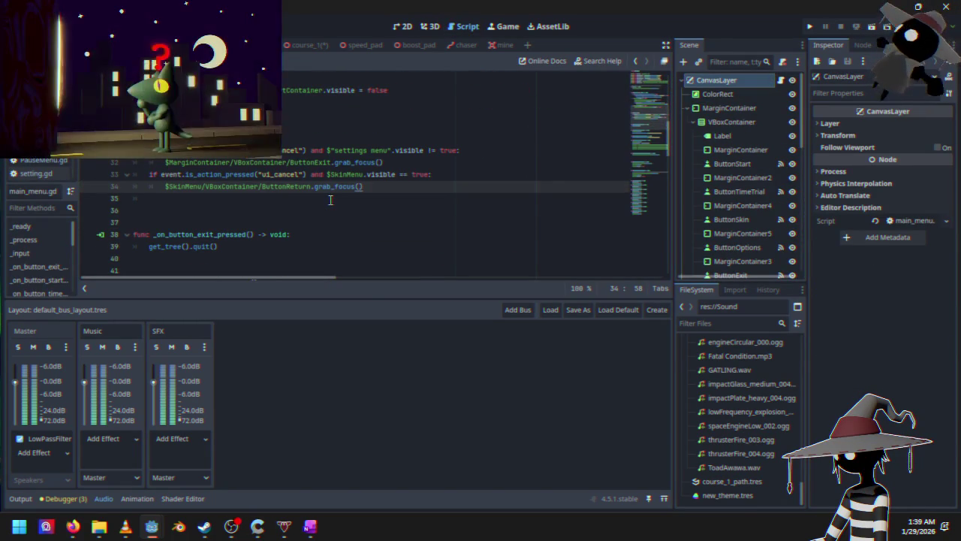
scroll(330, 199, "up", 7)
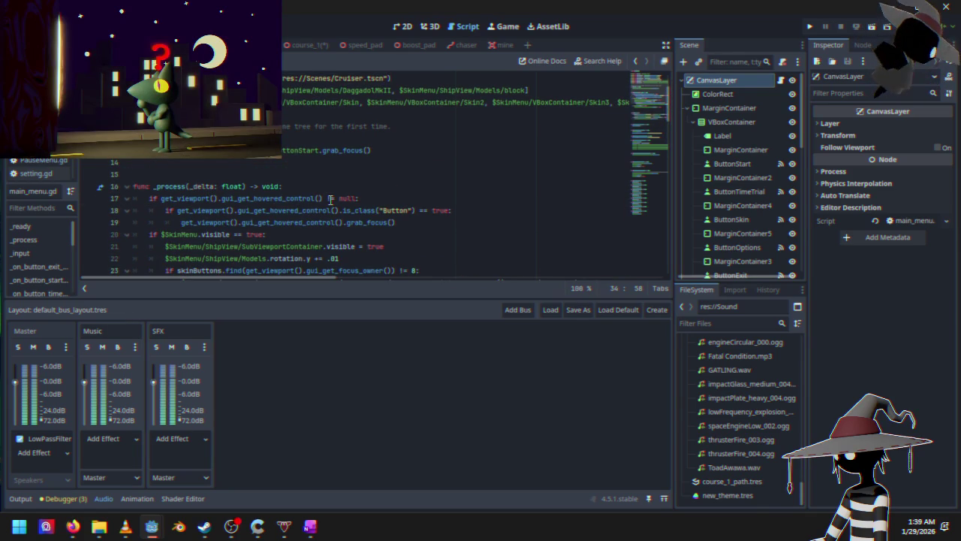